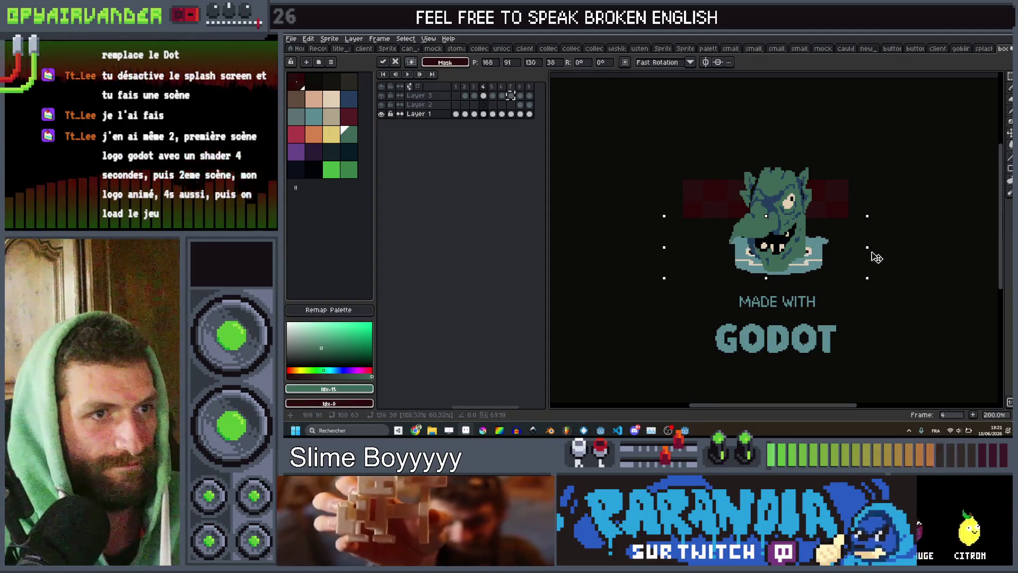
Step: Commit the moved Godot logo on frame 4, deselect it, and sample a canvas colour
key("Return")
key("ctrl+d")
scroll(841, 196, "down", 1)
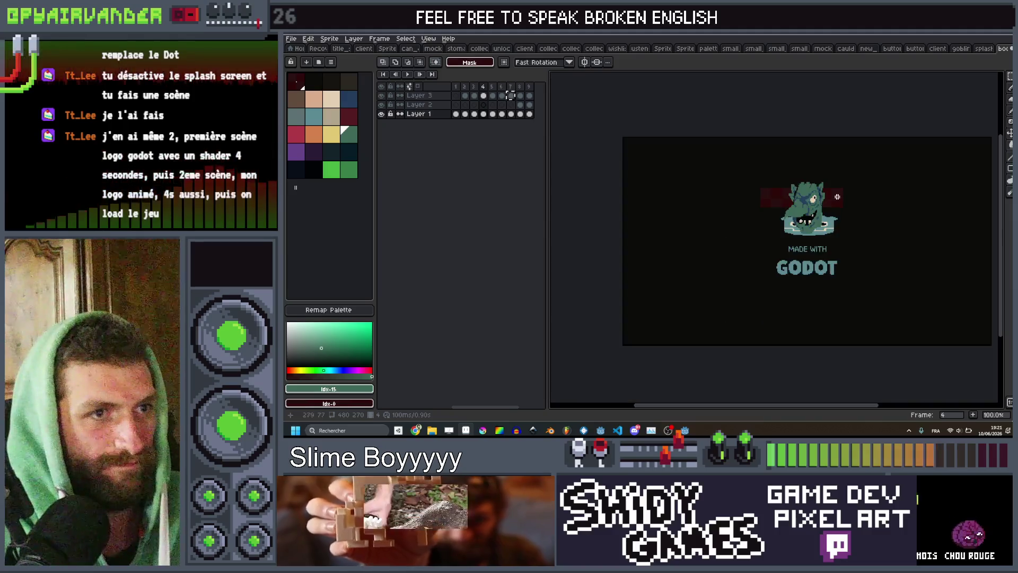
scroll(841, 197, "up", 1)
left_click_drag(842, 197, 815, 211)
left_click(810, 206, "alt")
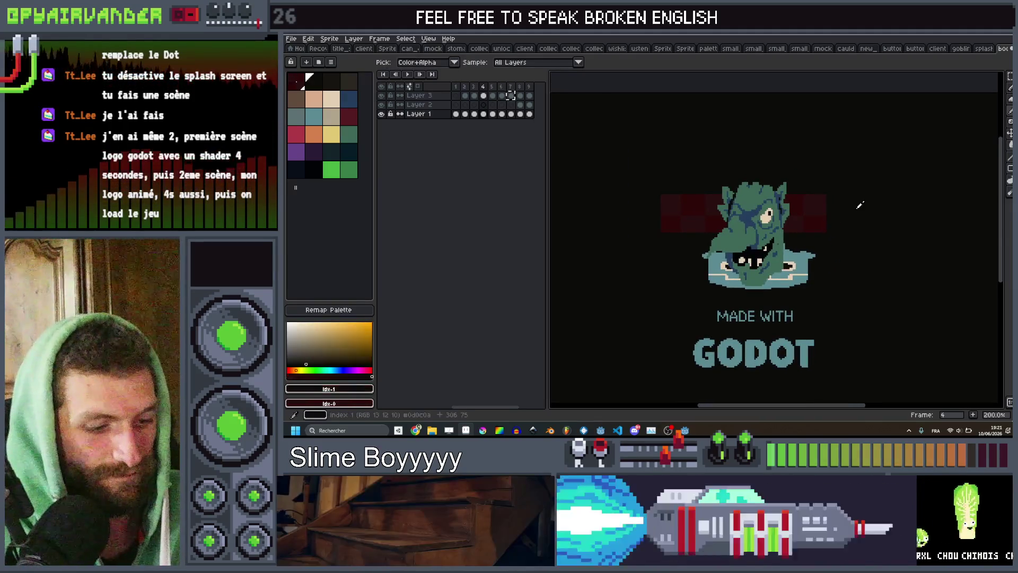
Step: Go to frame 5 and ready the Pencil with teal as the paint colour
key("Return")
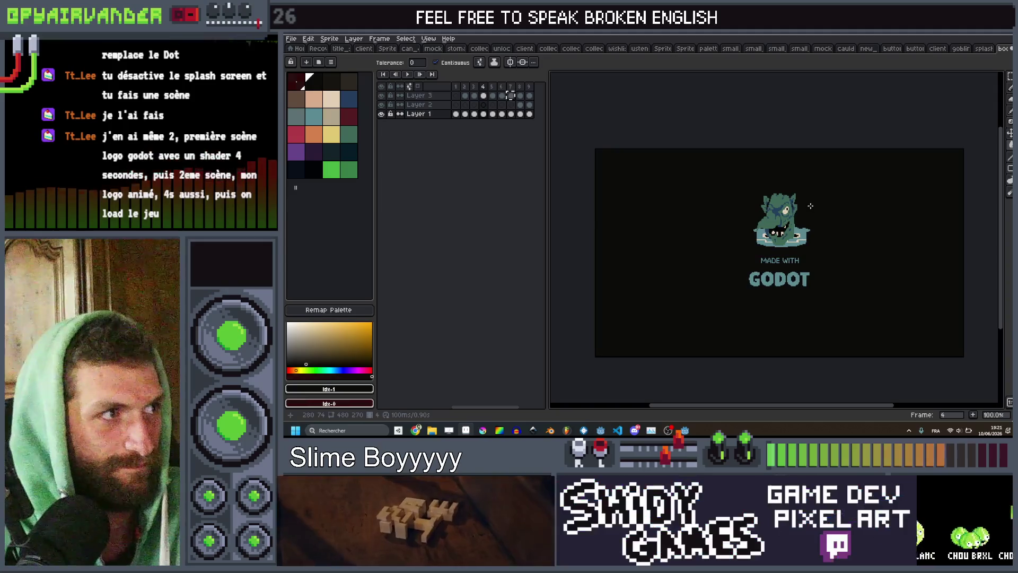
scroll(777, 228, "up", 1)
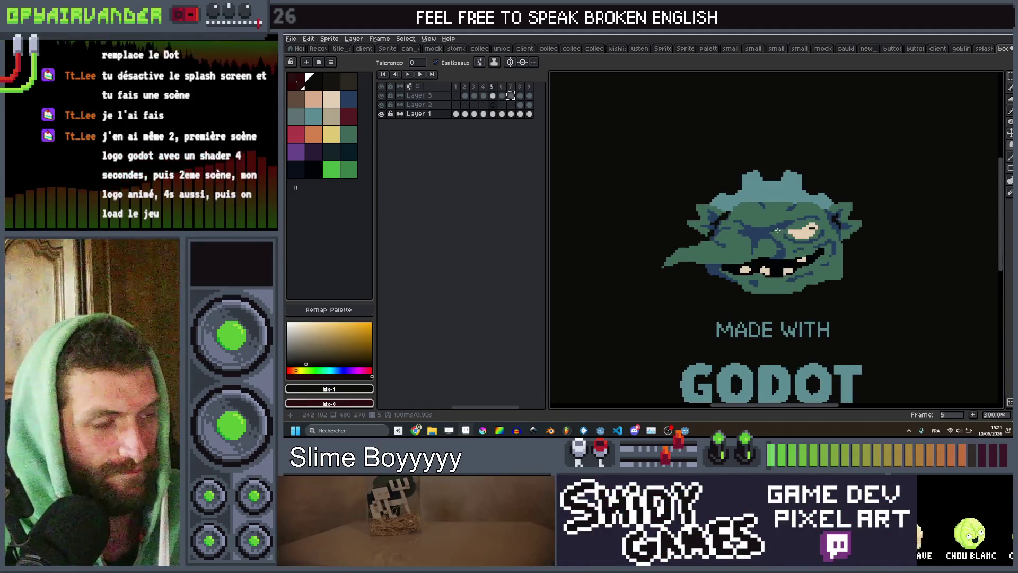
key("b")
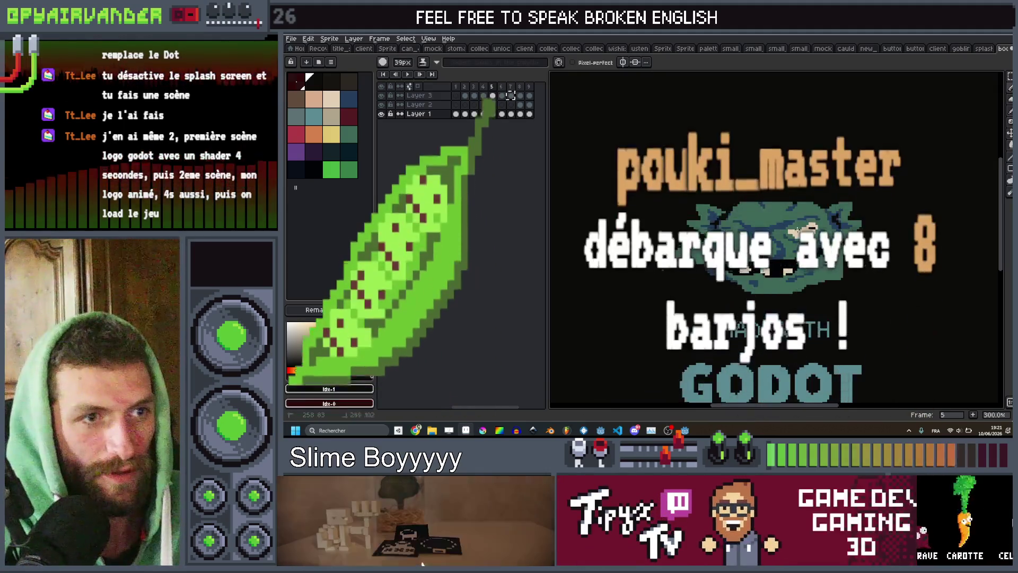
scroll(794, 238, "up", 1)
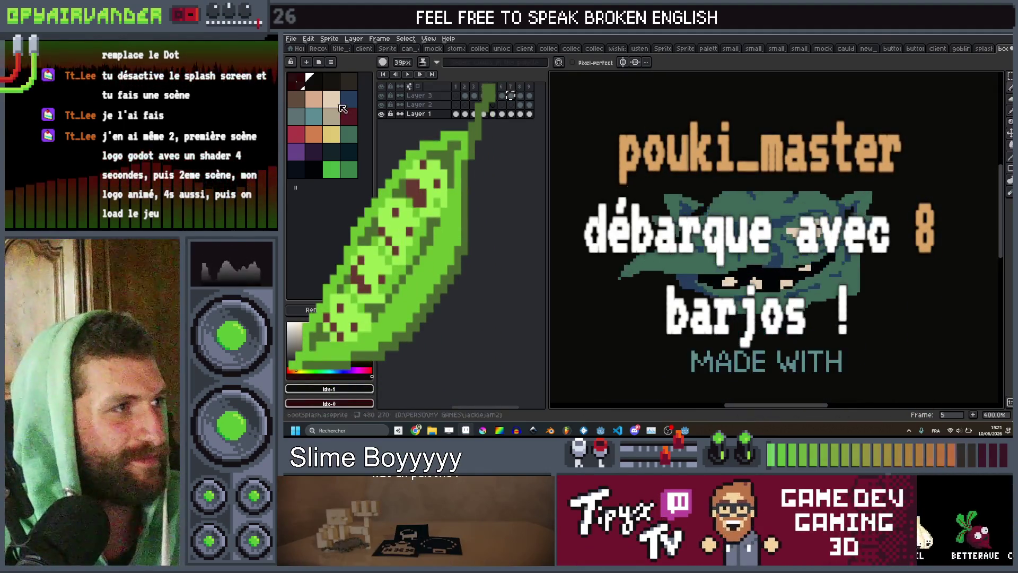
left_click(313, 118)
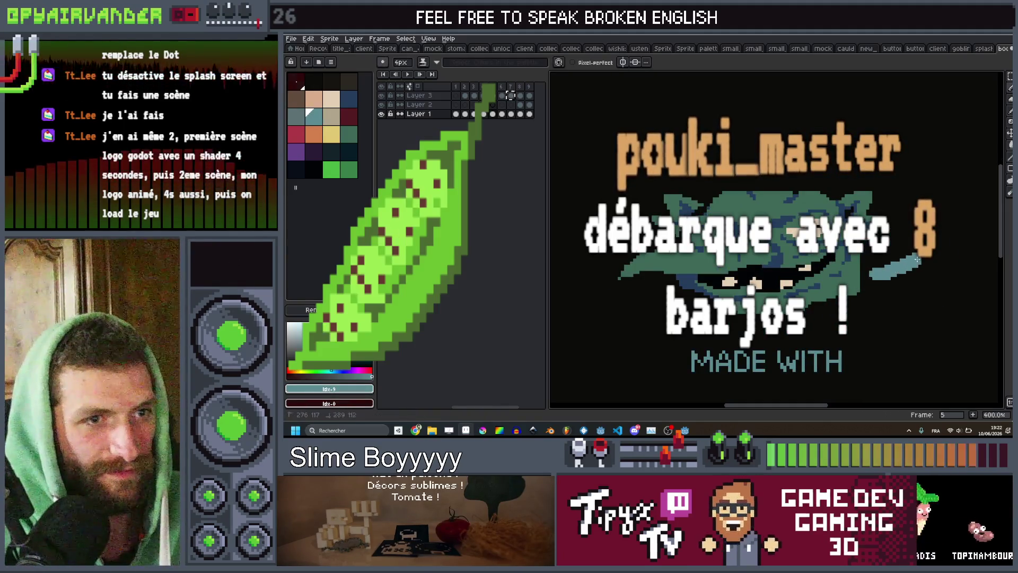
scroll(859, 280, "down", 3)
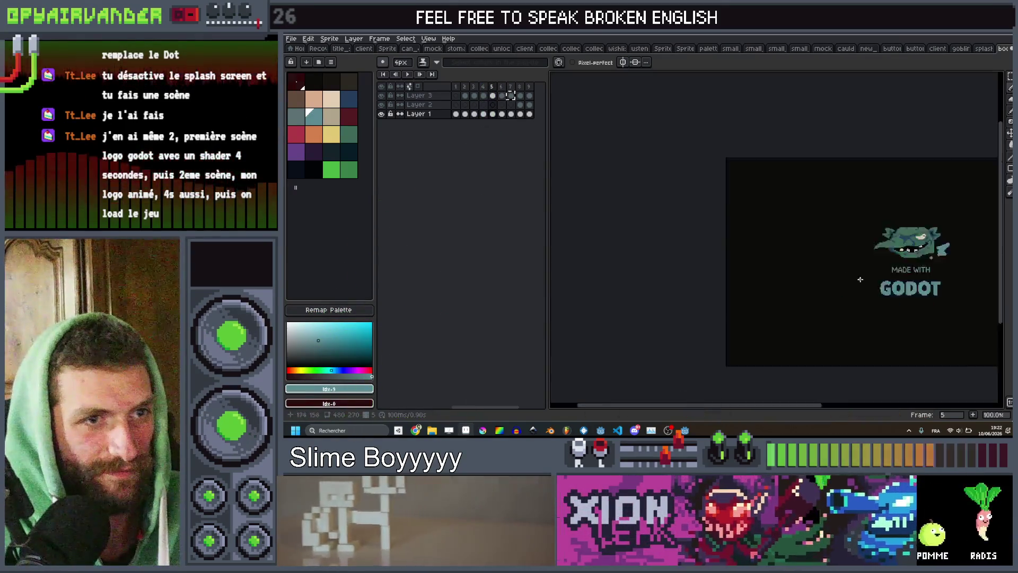
Step: Zoom and pan onto the logo, then step back to frame 4 and earlier
scroll(859, 279, "up", 2)
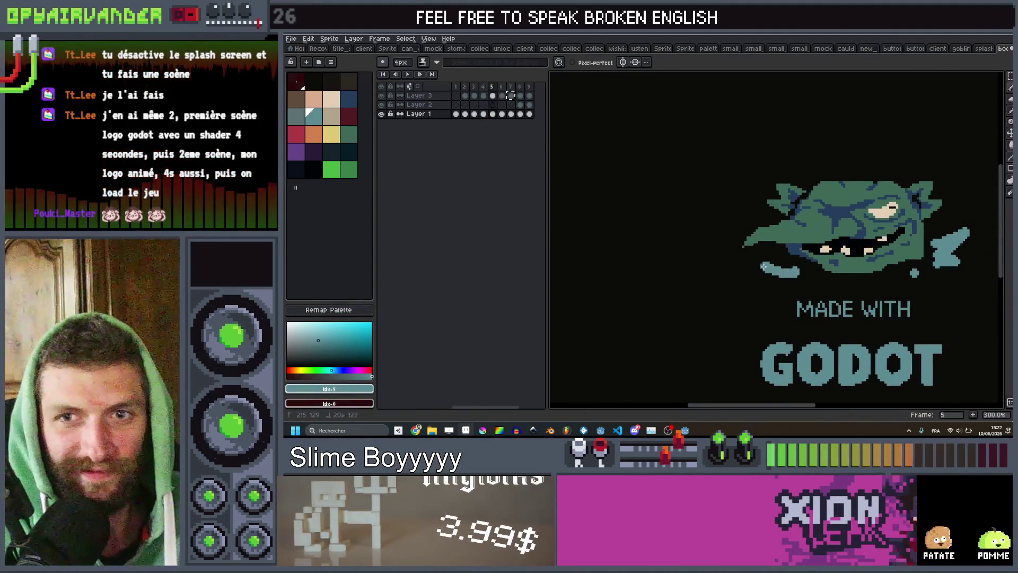
scroll(795, 254, "down", 3)
scroll(805, 253, "up", 2)
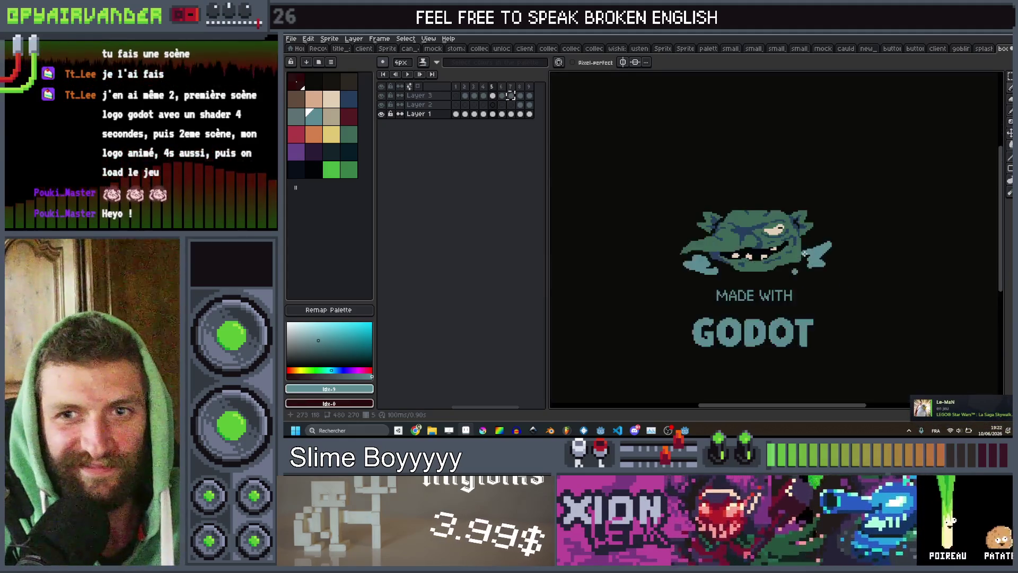
scroll(812, 230, "up", 2)
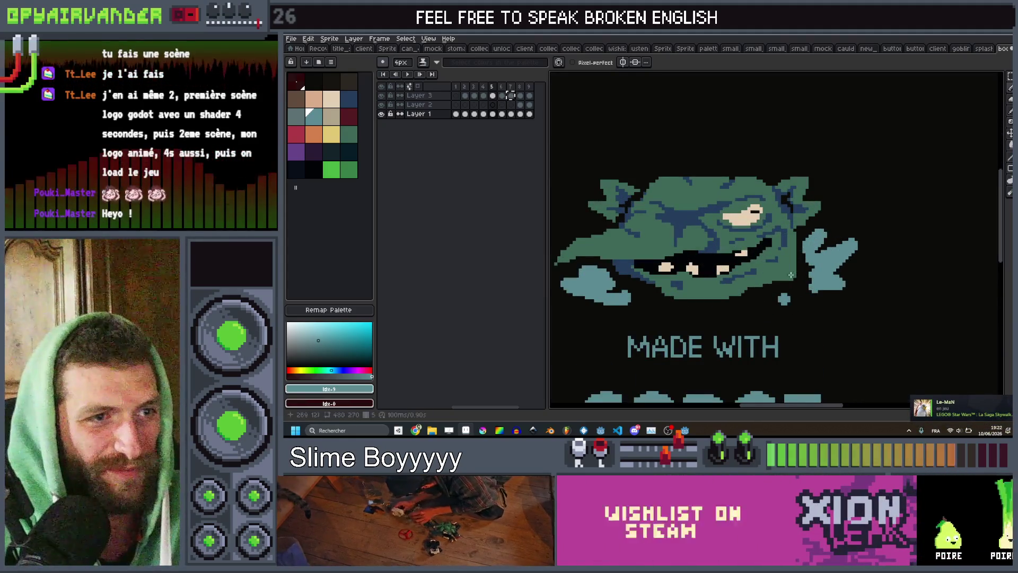
left_click_drag(582, 323, 715, 310)
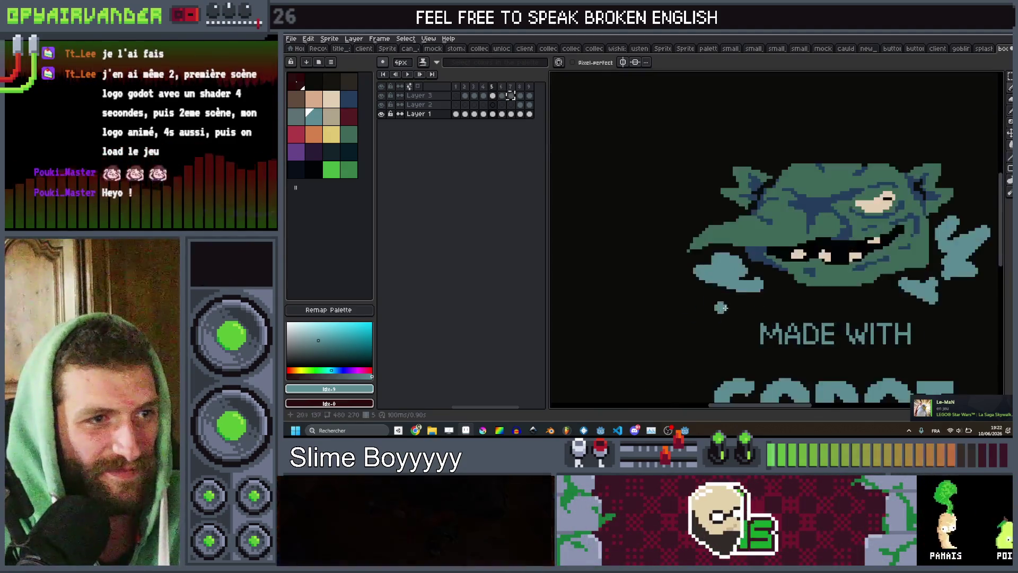
scroll(781, 293, "up", 1)
scroll(755, 301, "down", 1)
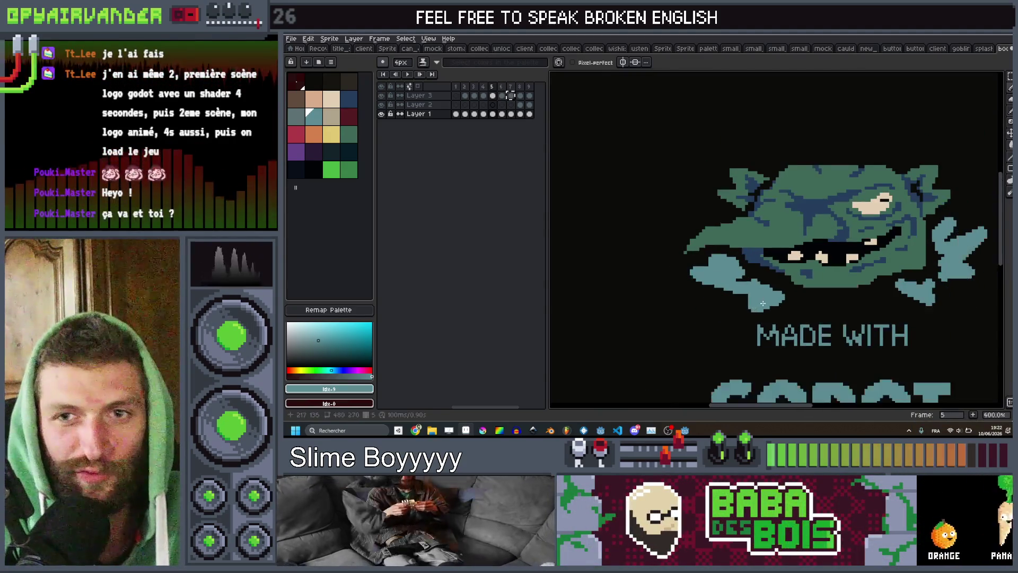
key("Left")
scroll(745, 307, "down", 3)
key("Left")
key("Left")
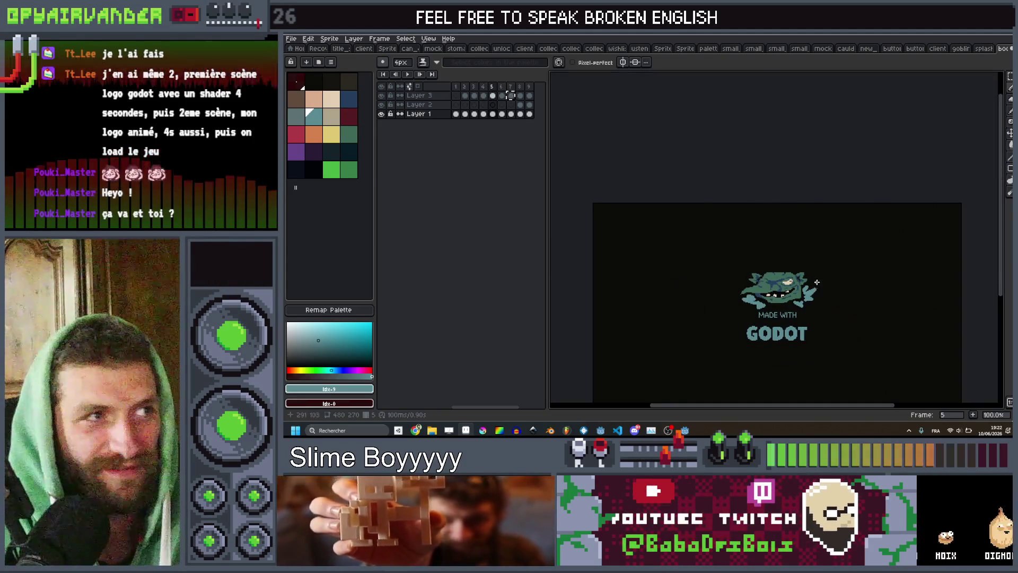
Step: Play the splash animation and bring up the onion-skin settings
scroll(819, 281, "up", 3)
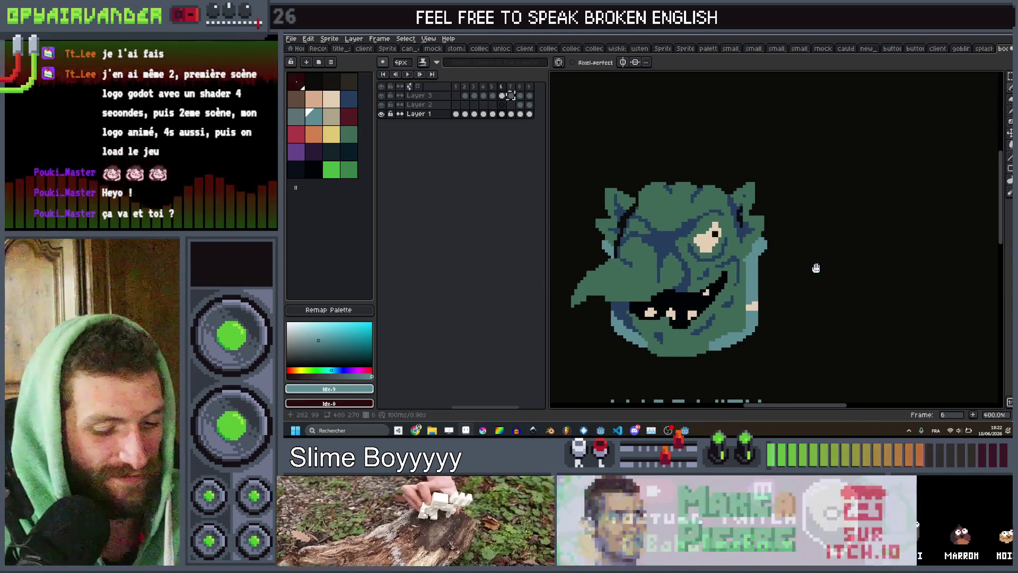
scroll(854, 218, "down", 1)
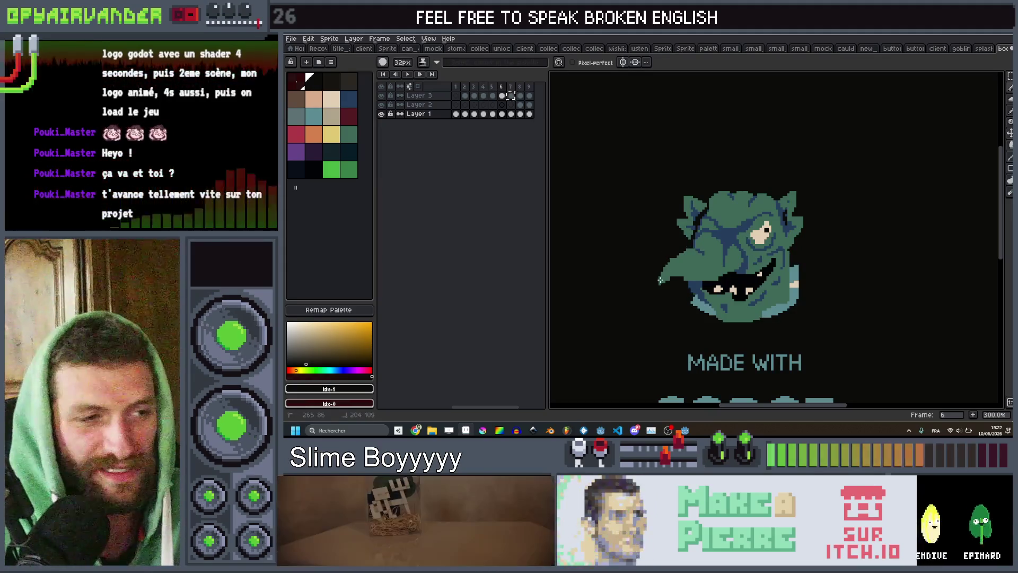
key("Return")
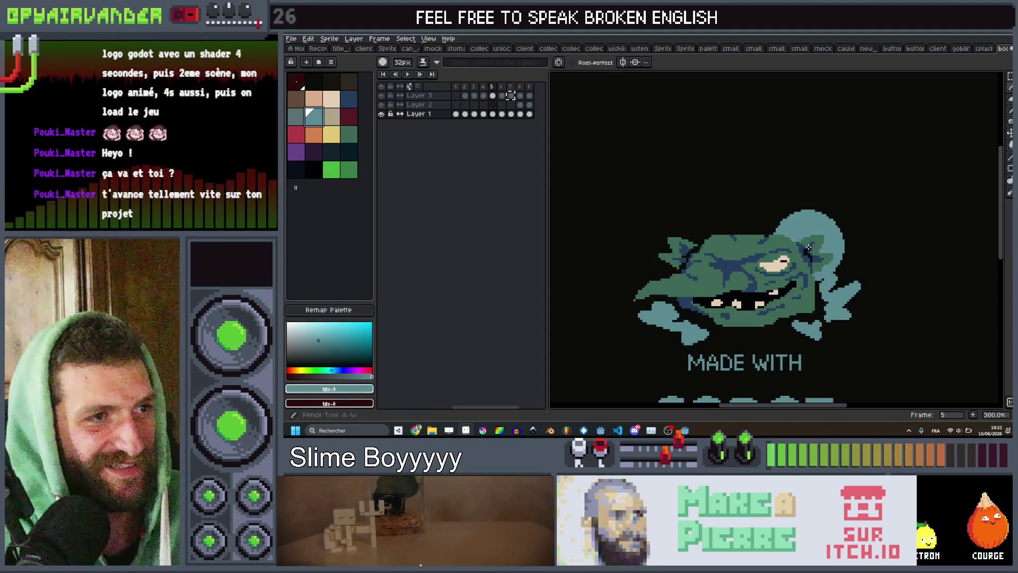
scroll(824, 255, "down", 8, "ctrl")
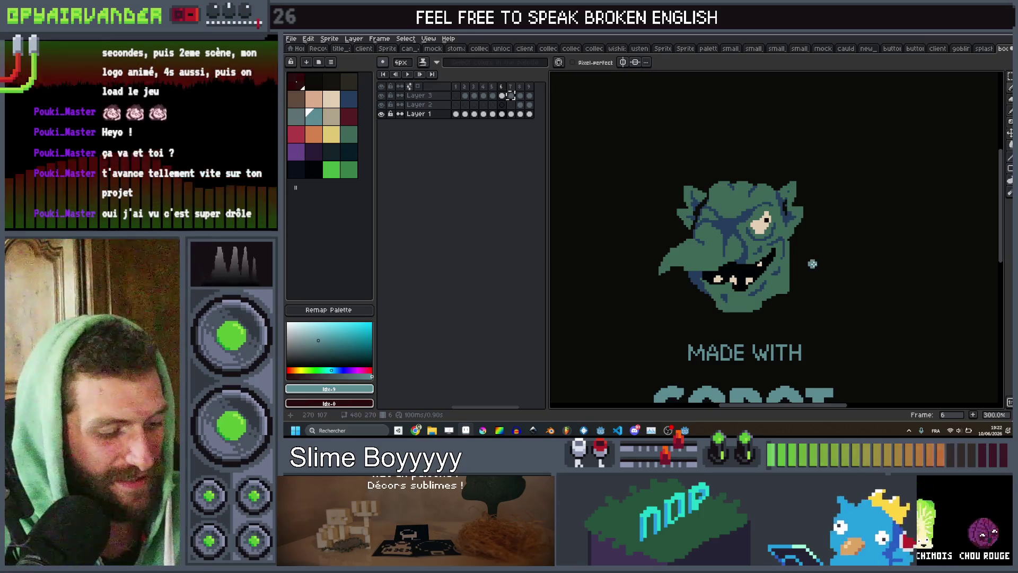
left_click(406, 83)
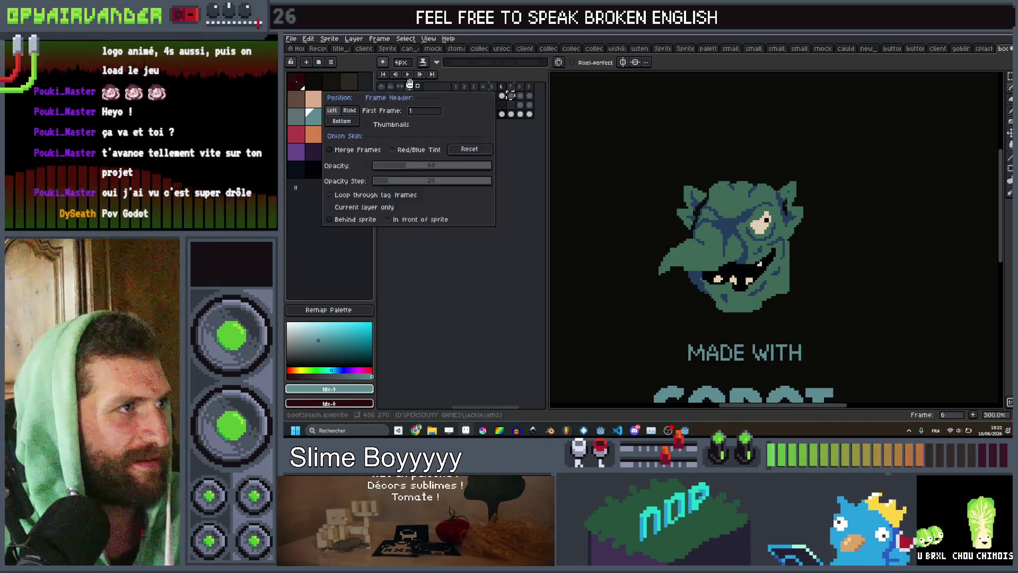
Step: Show onion-skin ghosts in front of the sprite and zoom in on the goblin
left_click(420, 219)
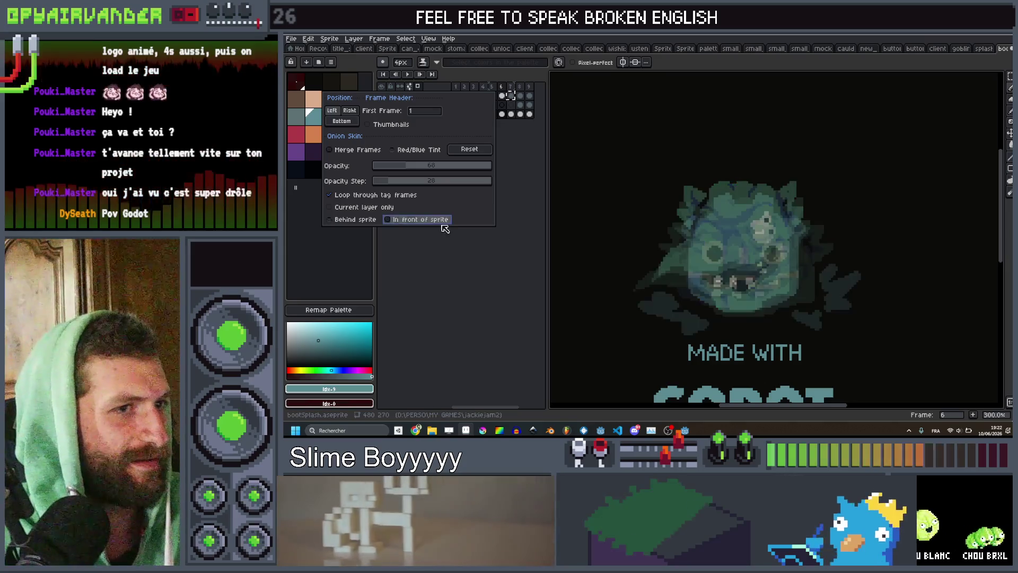
scroll(850, 241, "up", 2)
scroll(813, 254, "right", 1)
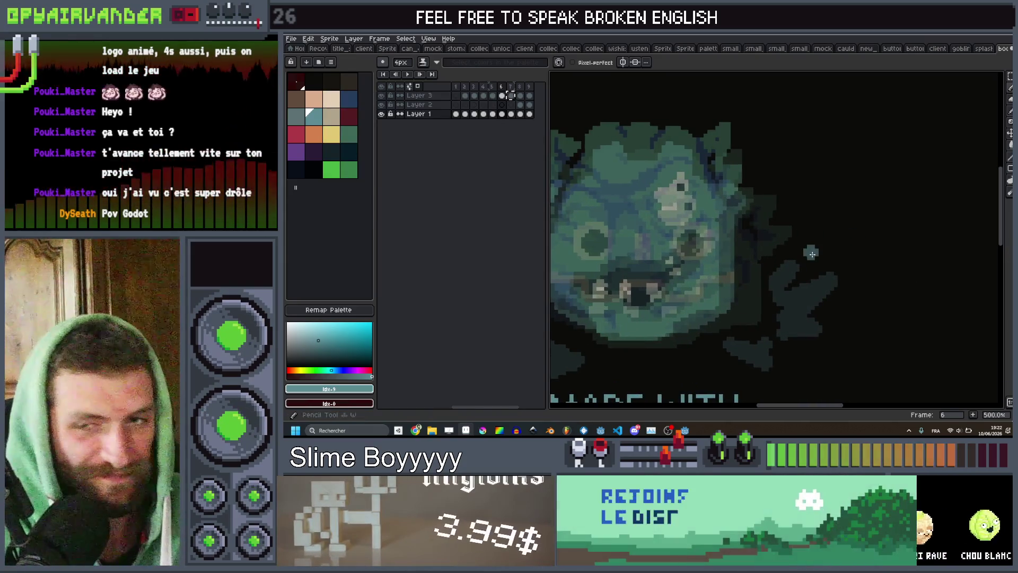
scroll(793, 255, "up", 3)
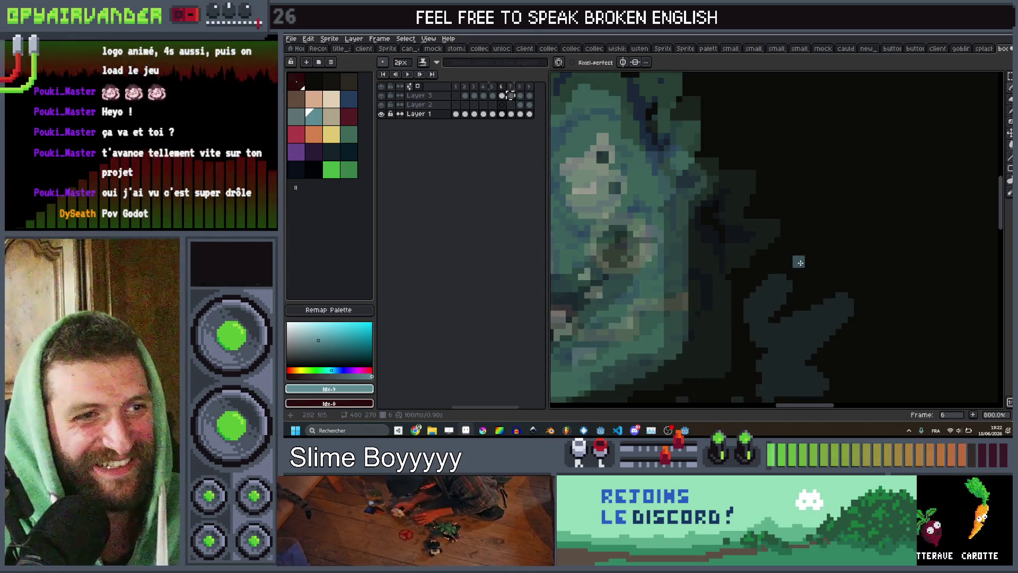
scroll(872, 360, "down", 2)
scroll(872, 361, "right", 1)
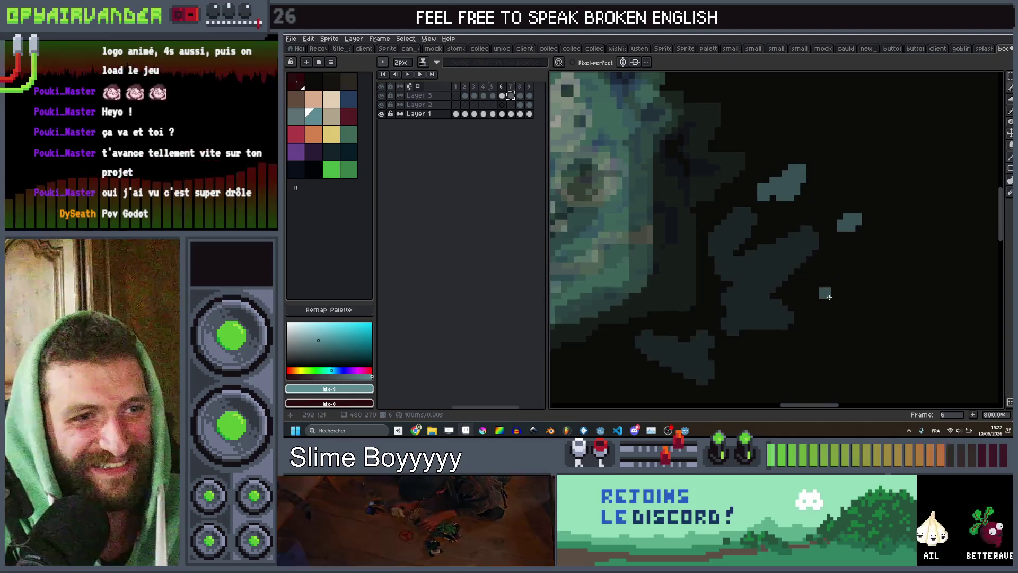
scroll(758, 382, "down", 5)
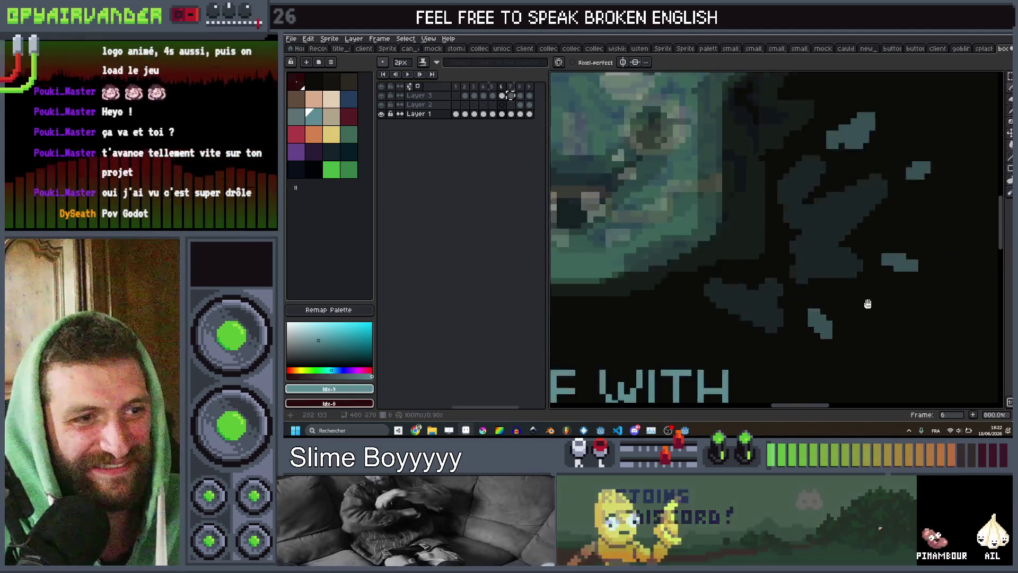
scroll(857, 334, "up", 4)
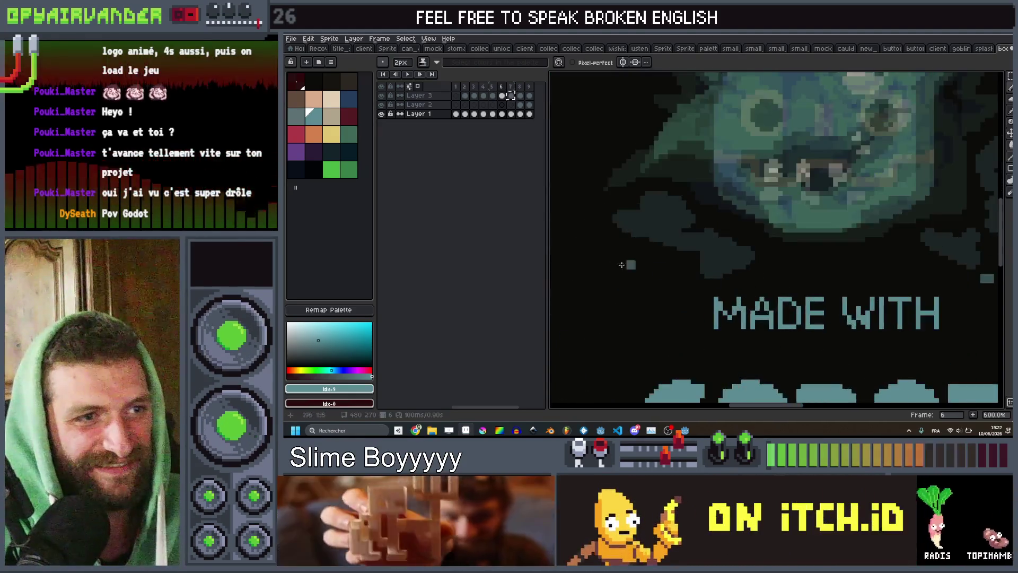
Step: Paint a teal debris chunk and a diagonal teal streak beside the goblin
mouse_move(686, 287)
left_mouse_down()
mouse_move(657, 289)
mouse_move(649, 271)
left_mouse_up()
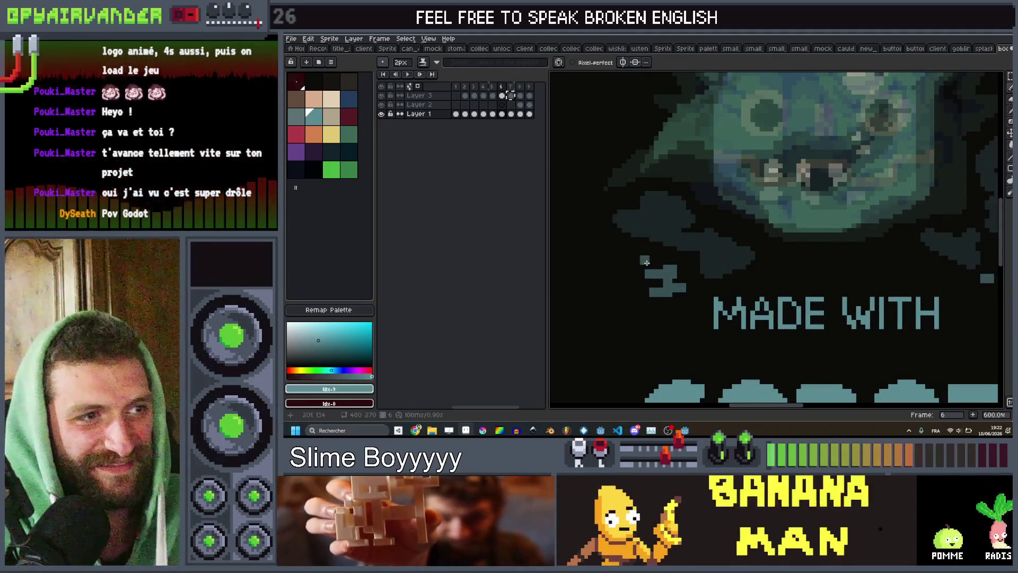
left_click_drag(605, 241, 586, 224)
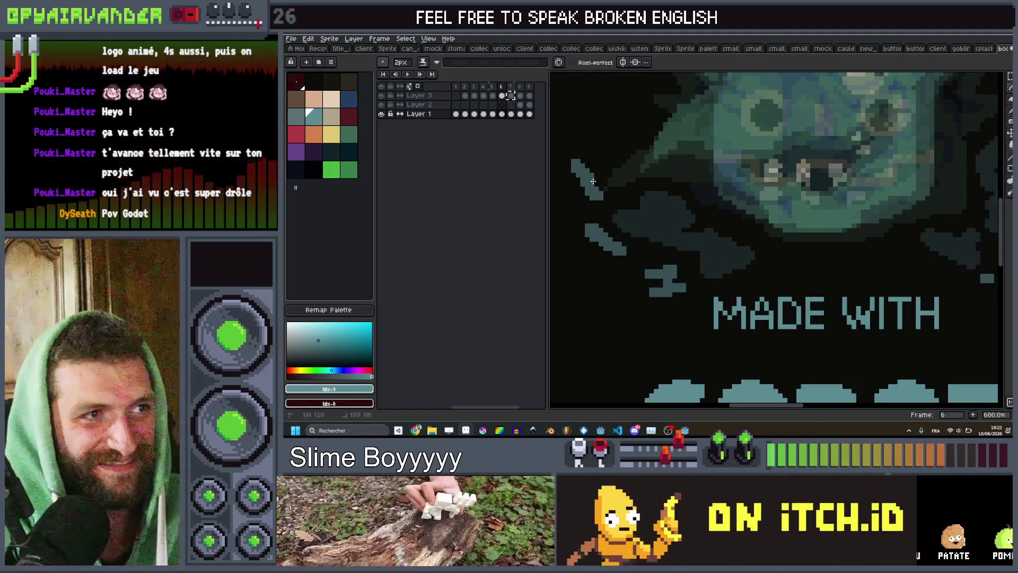
scroll(670, 194, "down", 4)
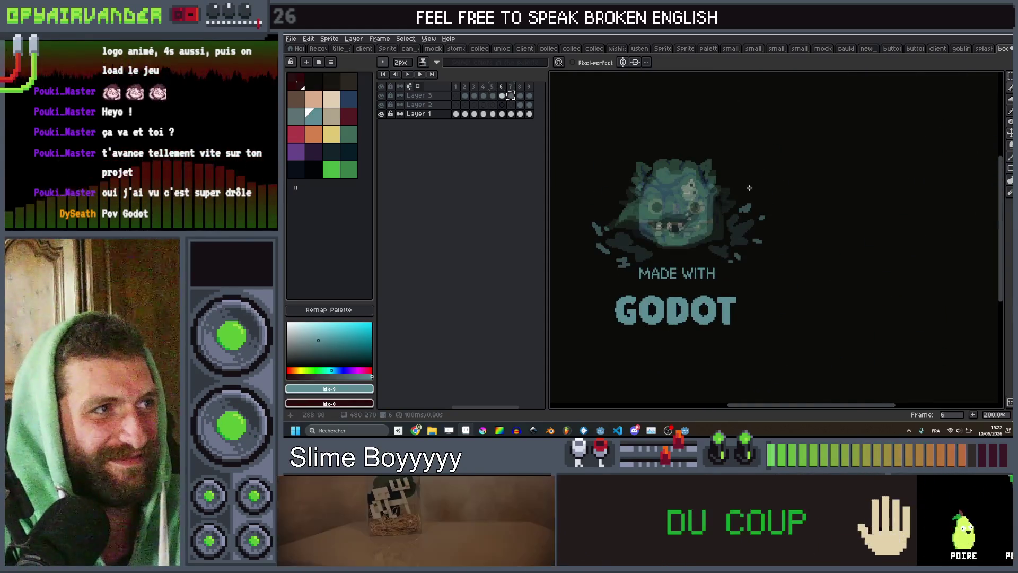
scroll(748, 188, "up", 3)
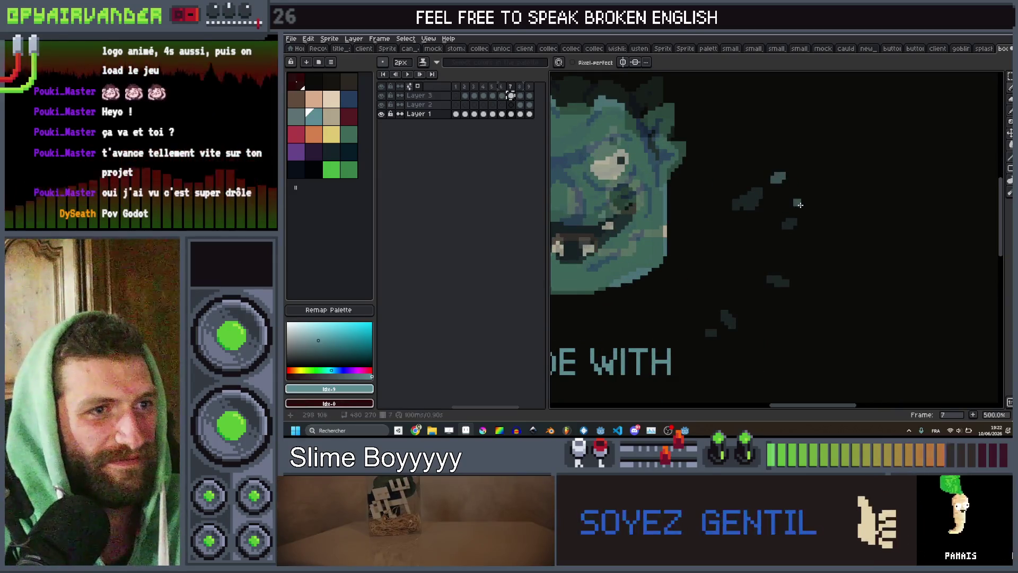
Step: Dot dark debris pixels near the goblin's head and paint over a stray pixel
left_click_drag(810, 215, 812, 213)
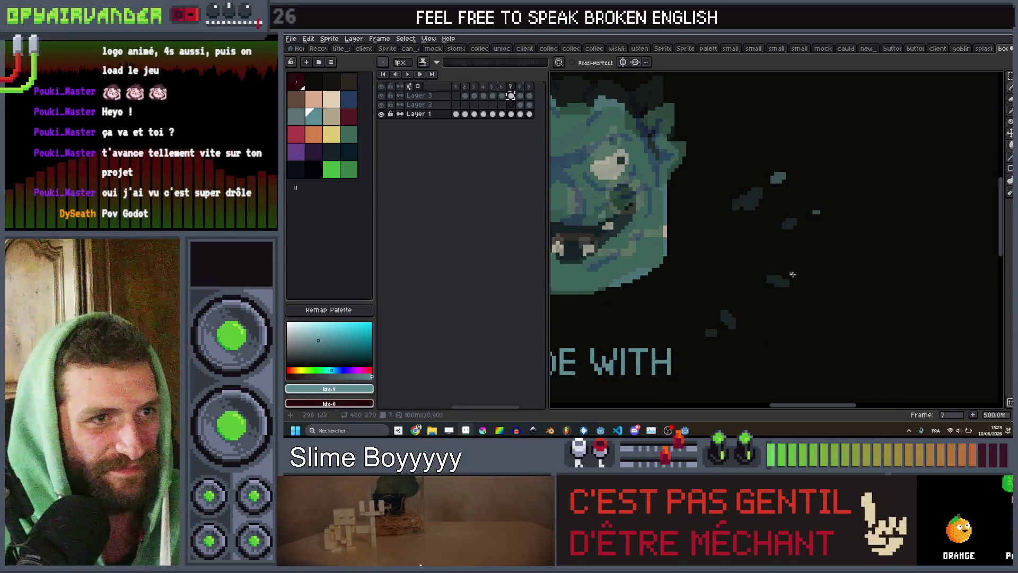
left_click(797, 291)
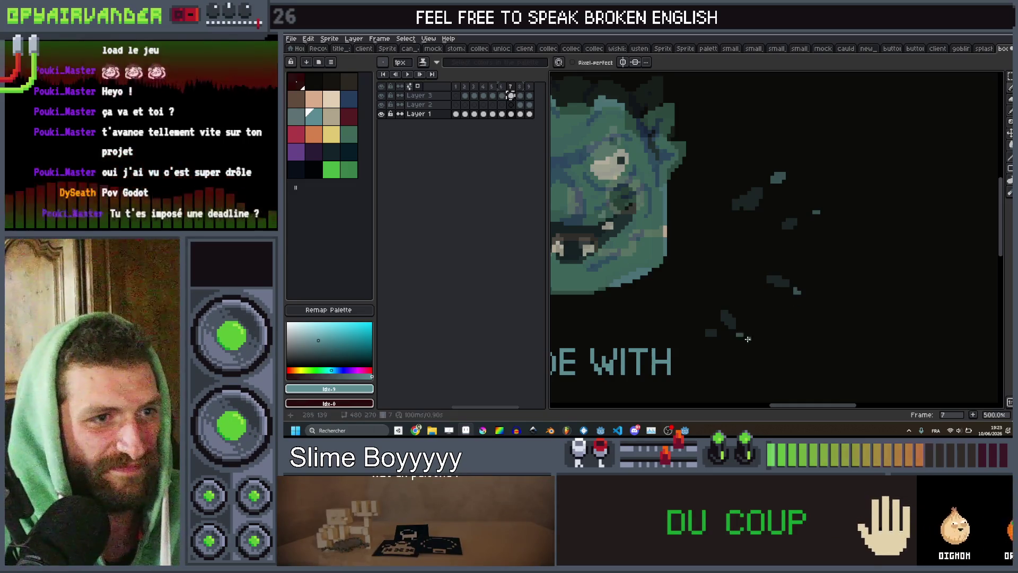
scroll(719, 342, "down", 3)
scroll(657, 337, "up", 4)
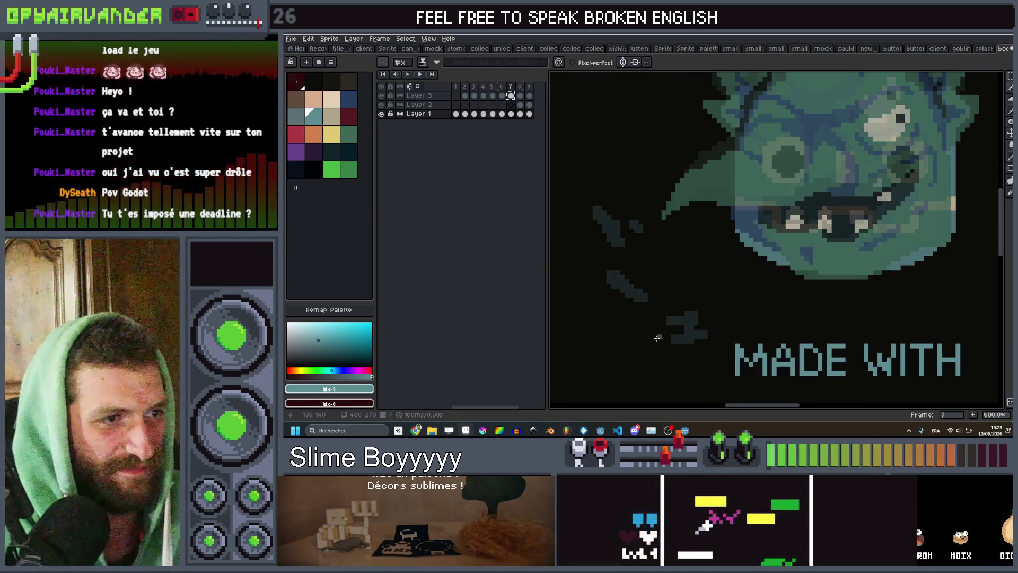
left_click(606, 296)
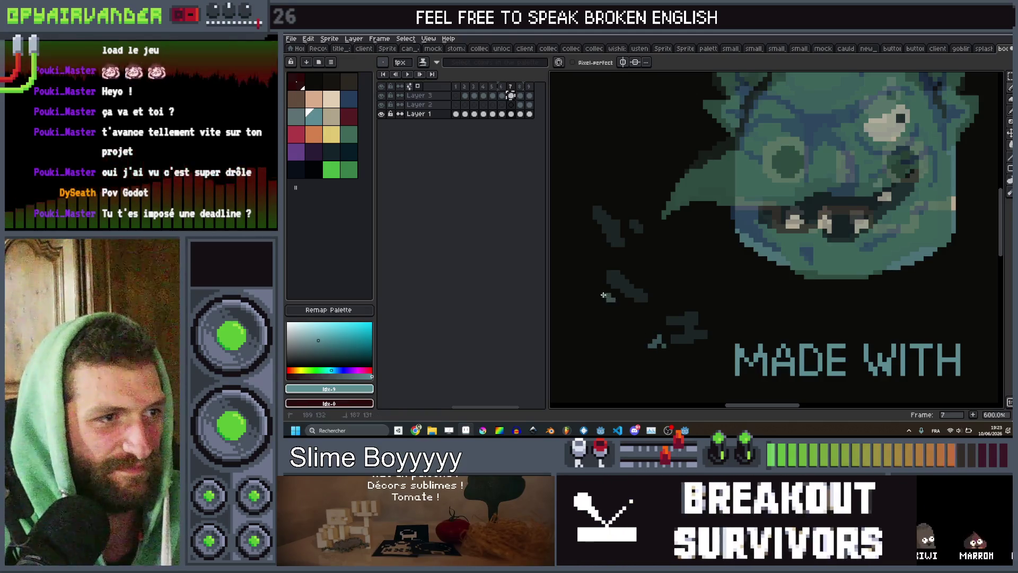
scroll(712, 166, "down", 5)
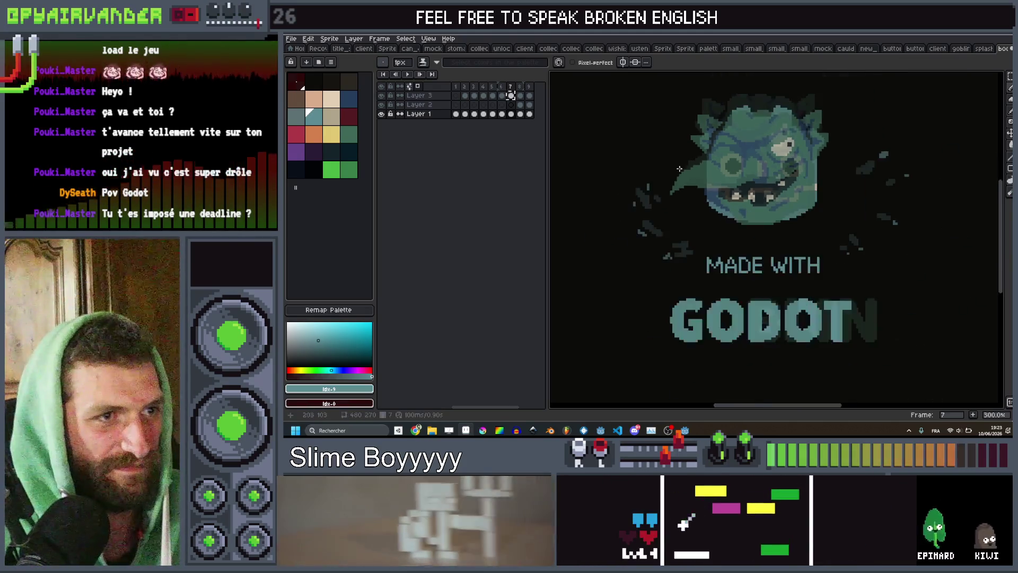
Step: Stop the animation playback and step back to the previous frame
scroll(705, 167, "up", 1)
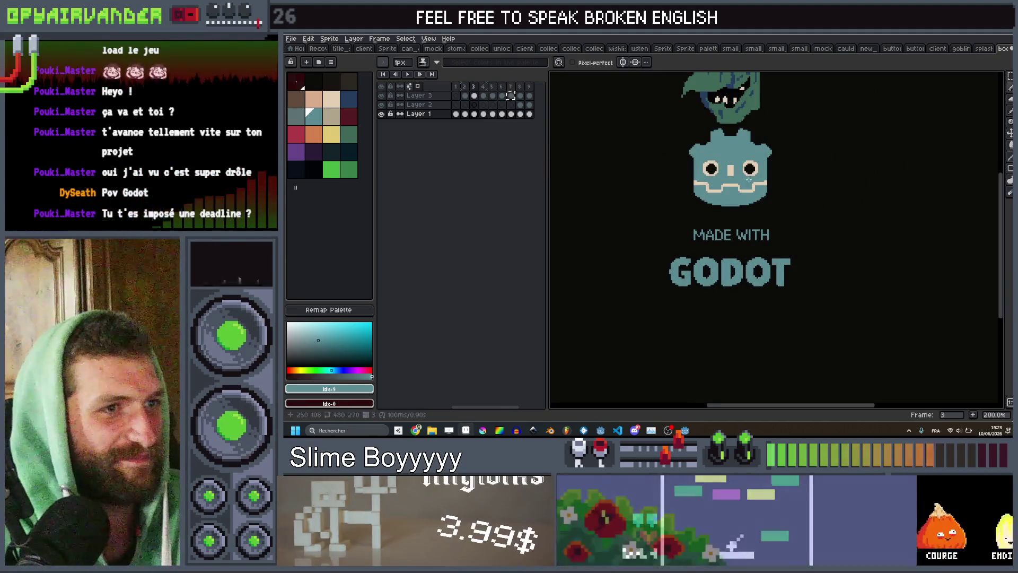
scroll(767, 213, "down", 2)
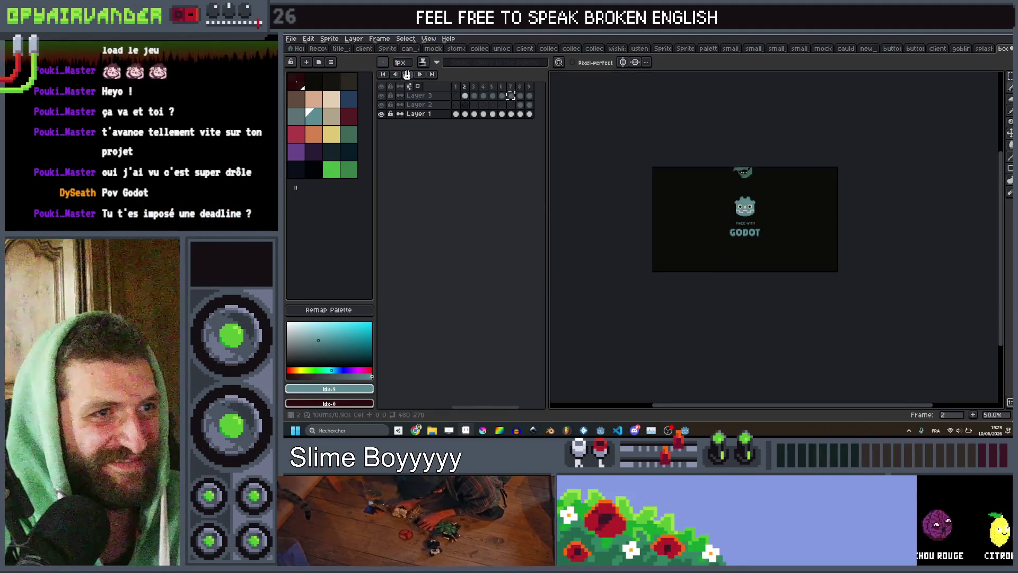
left_click(407, 75)
scroll(672, 234, "up", 5)
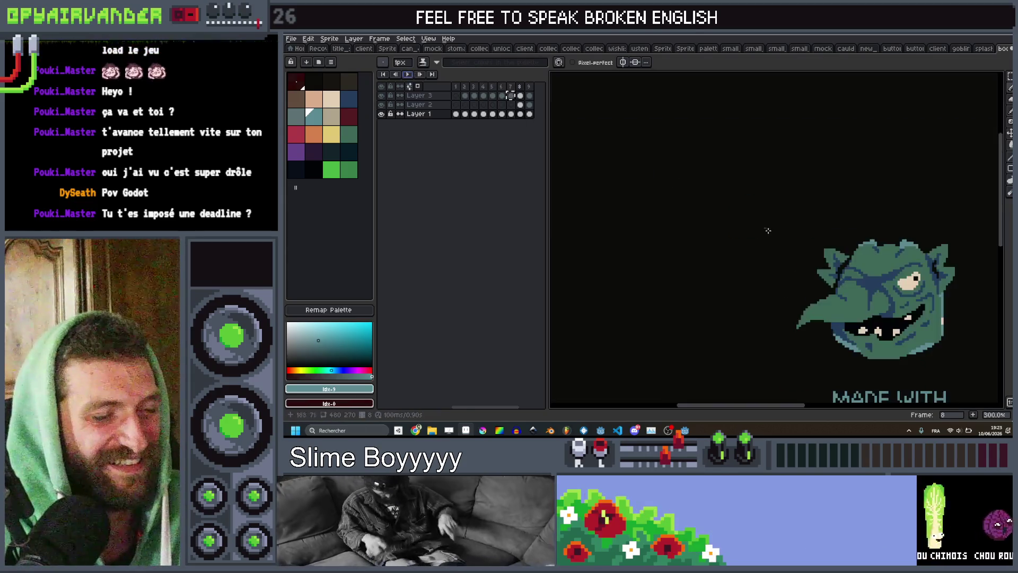
scroll(672, 233, "down", 5)
scroll(672, 234, "up", 2)
scroll(672, 234, "up", 1)
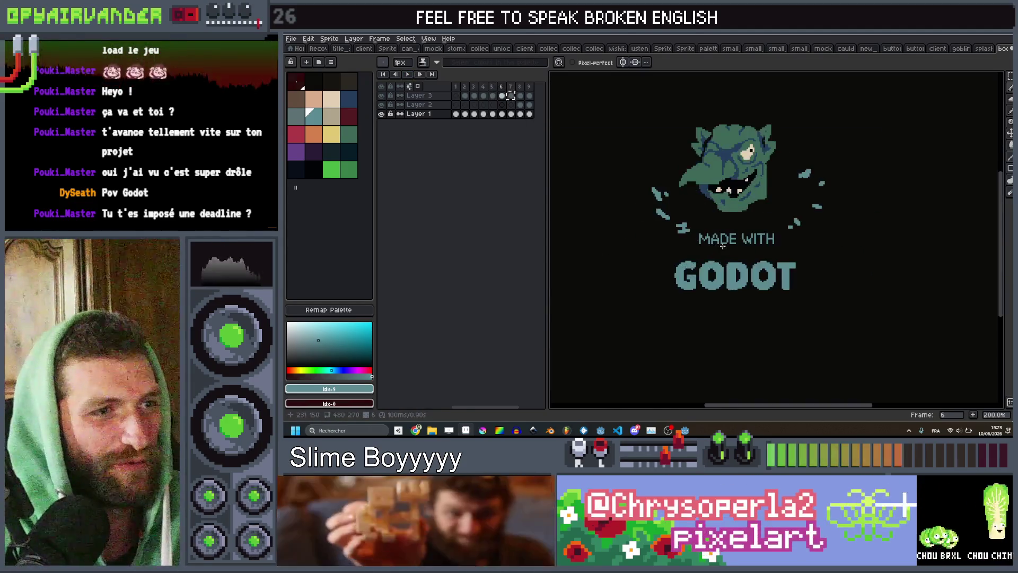
key("Left")
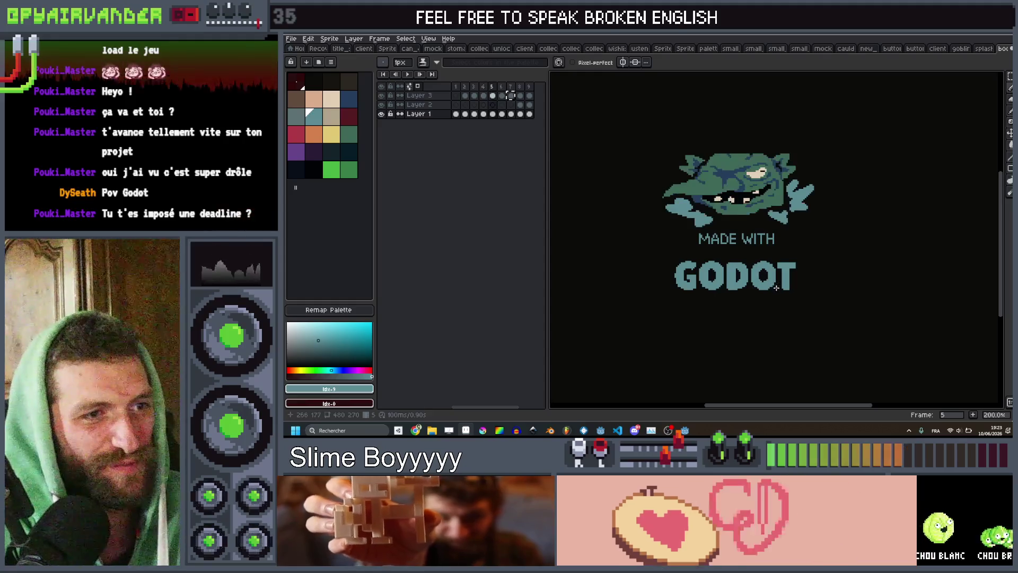
Step: Advance one frame and sample the dark background colour with the eyedropper
scroll(782, 276, "up", 1)
key("Right")
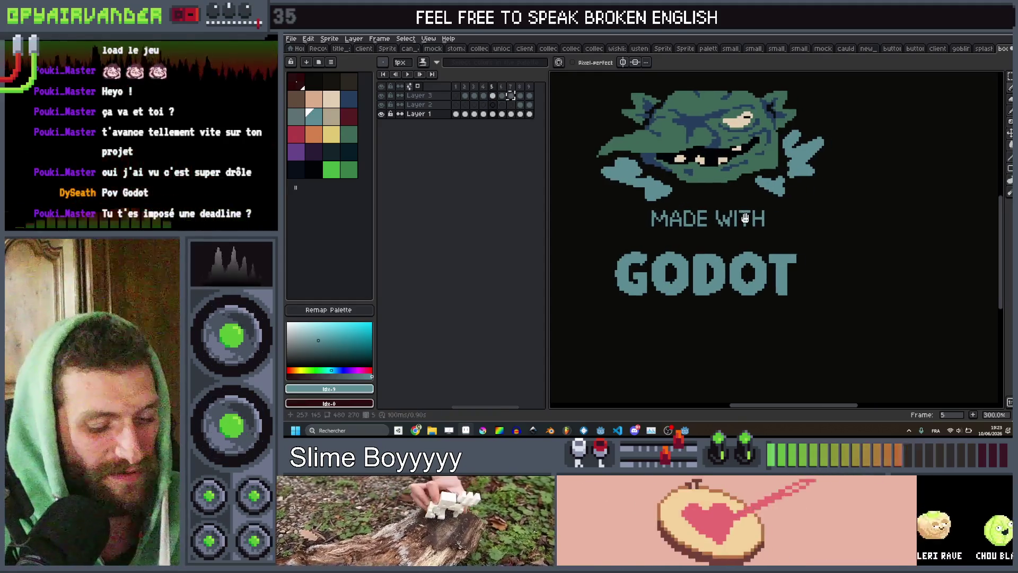
key("i")
left_click(811, 236)
Step: Paint over the T of GODOT with the background colour and preview the animation
key("b")
mouse_move(780, 259)
left_mouse_down()
mouse_move(775, 281)
mouse_move(790, 269)
mouse_move(643, 278)
mouse_move(810, 274)
left_mouse_up()
key("Right")
key("Right")
key("Return")
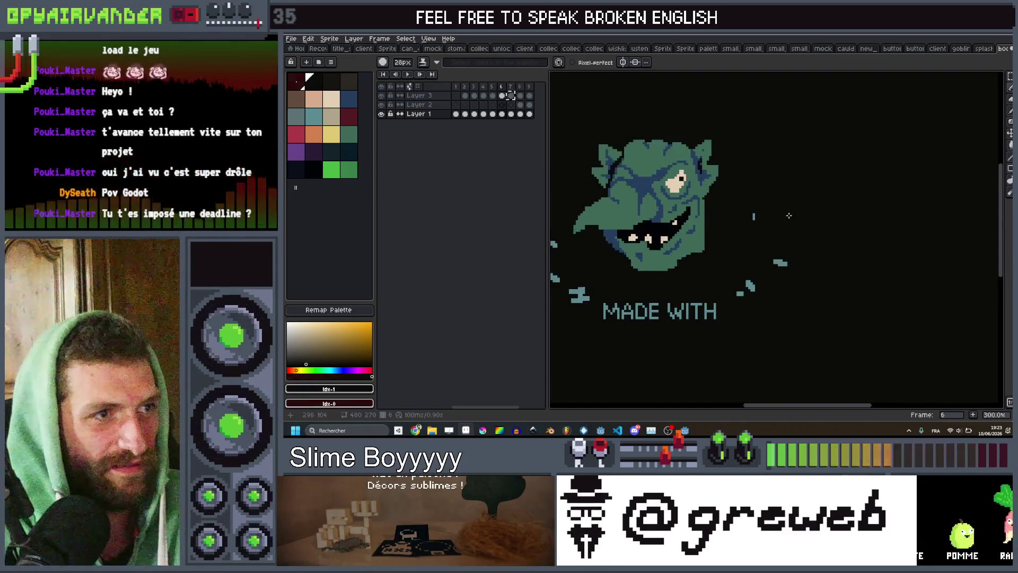
key("Return")
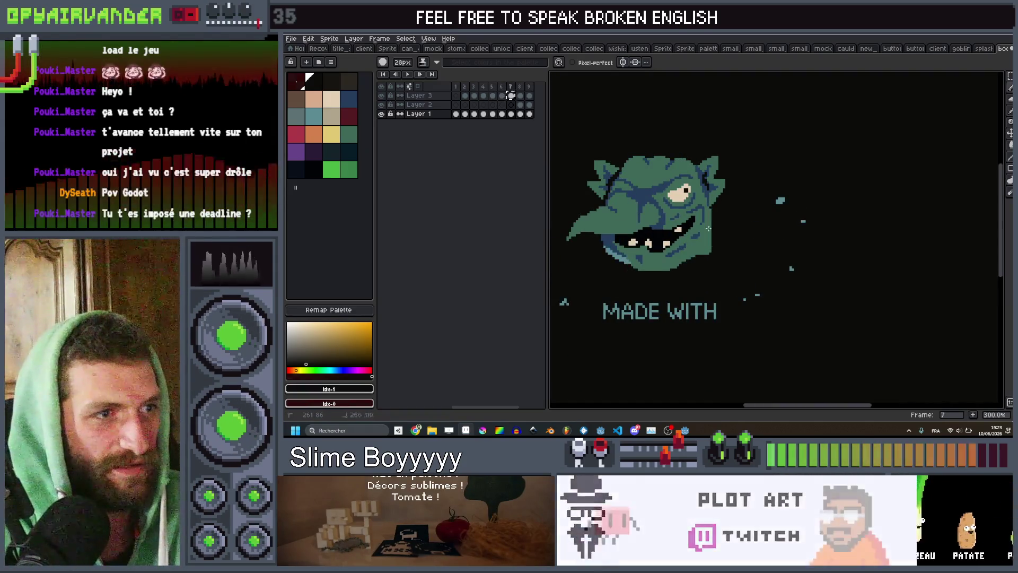
Step: Step through frames 8 and 9 to land on the GOBLIN frame
key("Right")
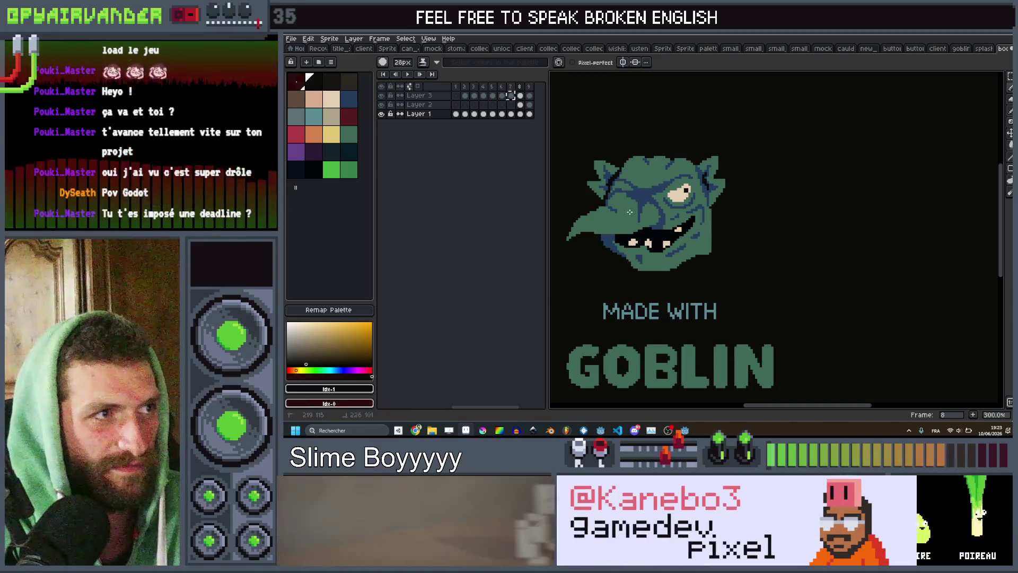
key("Right")
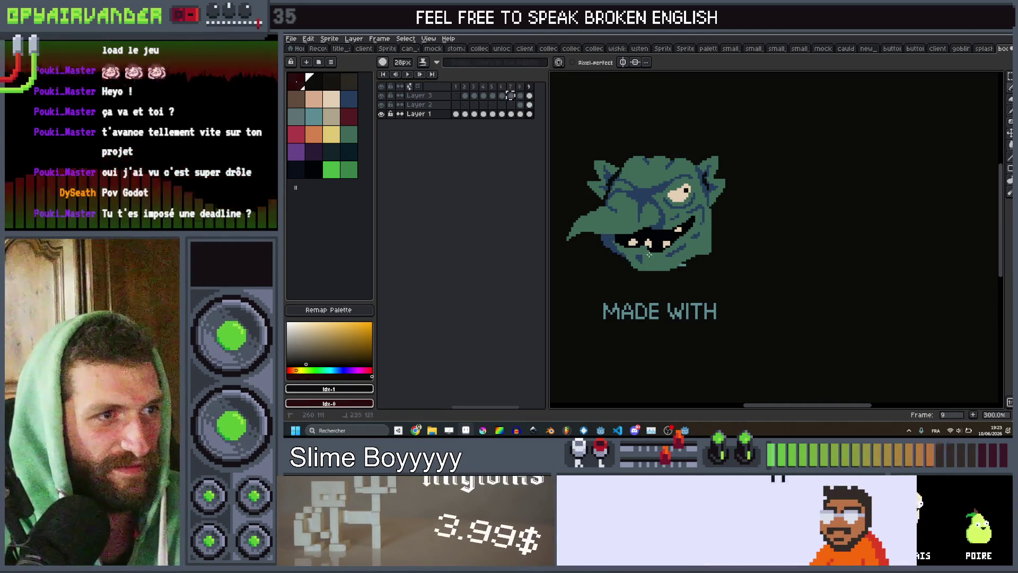
key("Left")
scroll(811, 183, "down", 2)
key("Right")
scroll(759, 248, "up", 1)
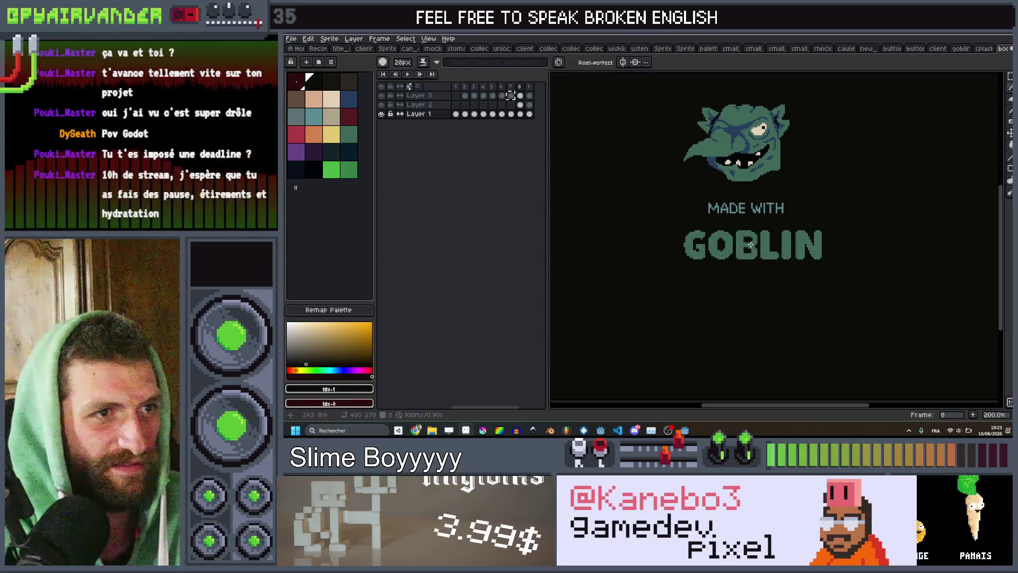
key("Right")
scroll(732, 217, "up", 1)
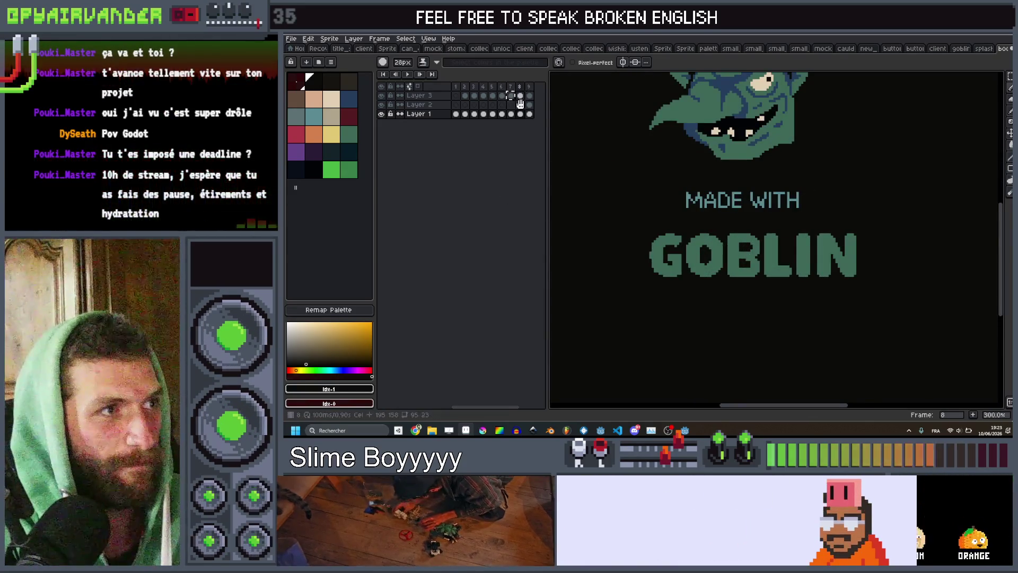
Step: Shift the GOBLIN text on frame 8 of Layer 2 slightly left with the Move tool
key("v")
left_click_drag(739, 260, 734, 260)
key("b")
left_click(528, 105)
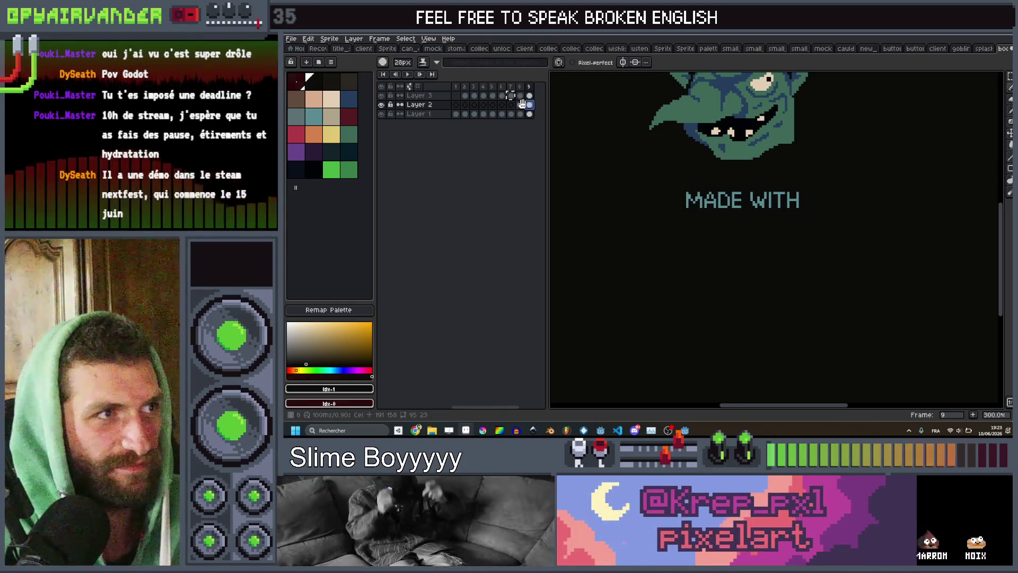
left_click(520, 104)
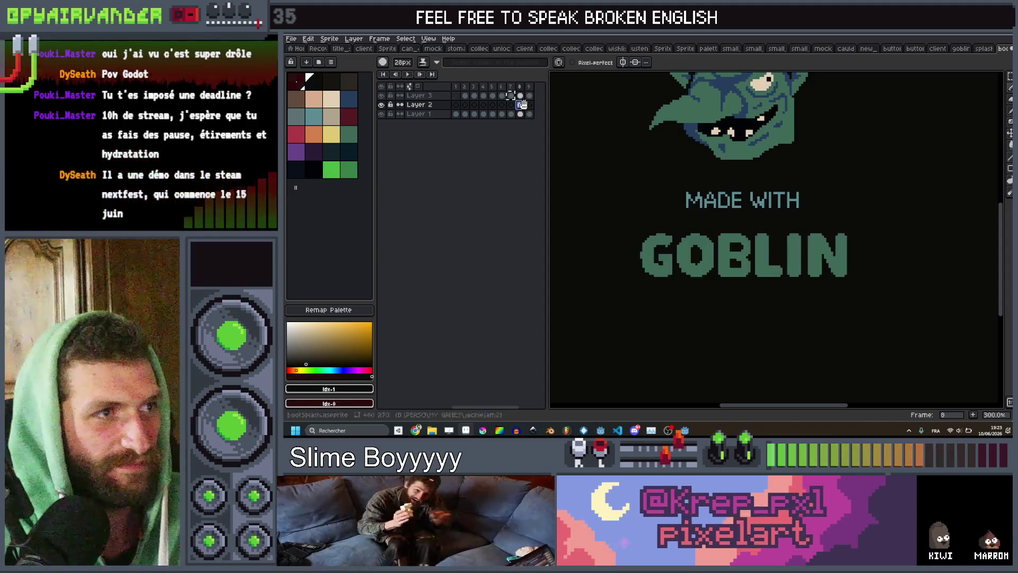
Step: Play the finished splash animation, then bring the Godot editor to the front
scroll(753, 194, "down", 1)
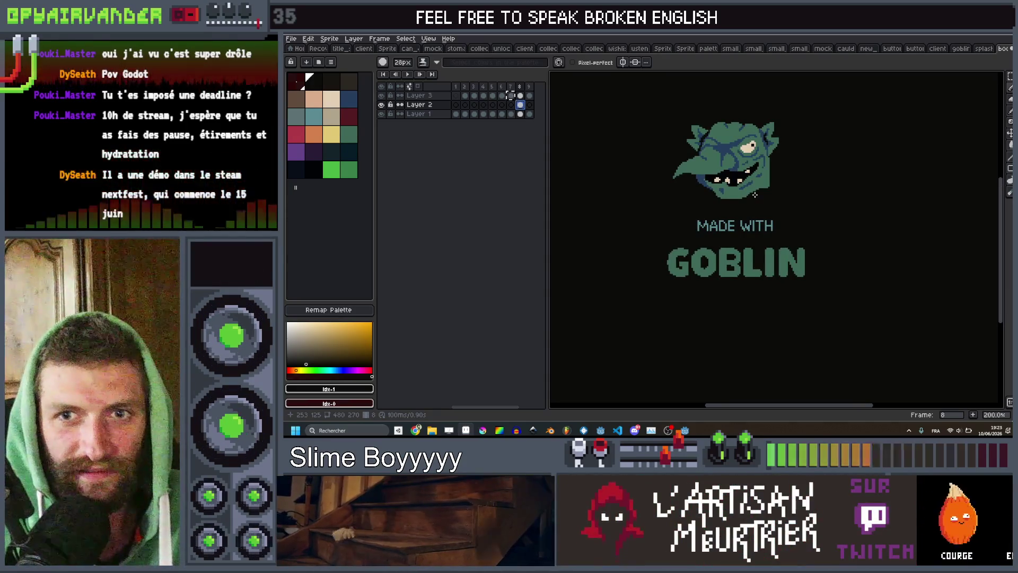
key("Return")
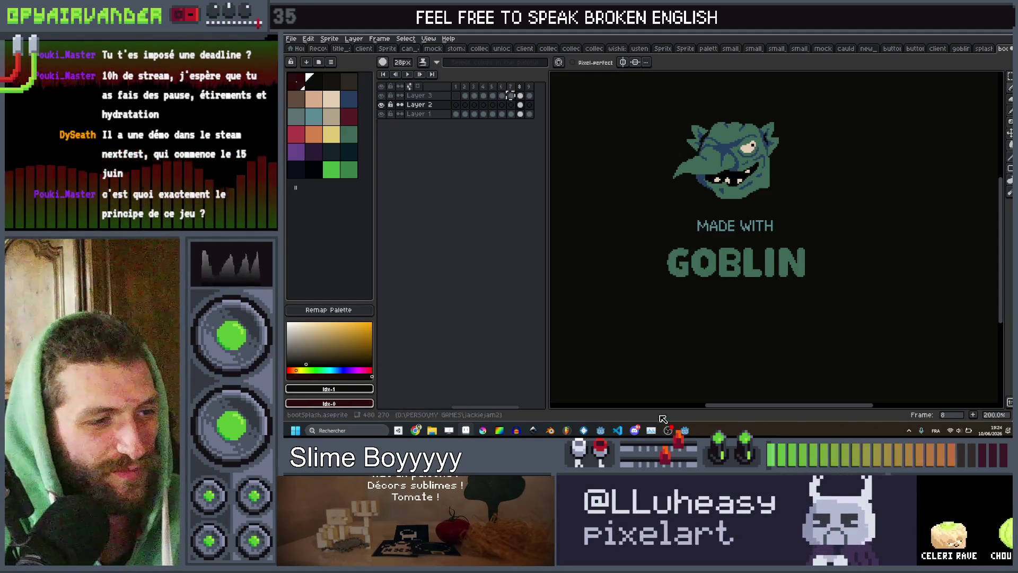
mouse_move(684, 430)
left_click(642, 389)
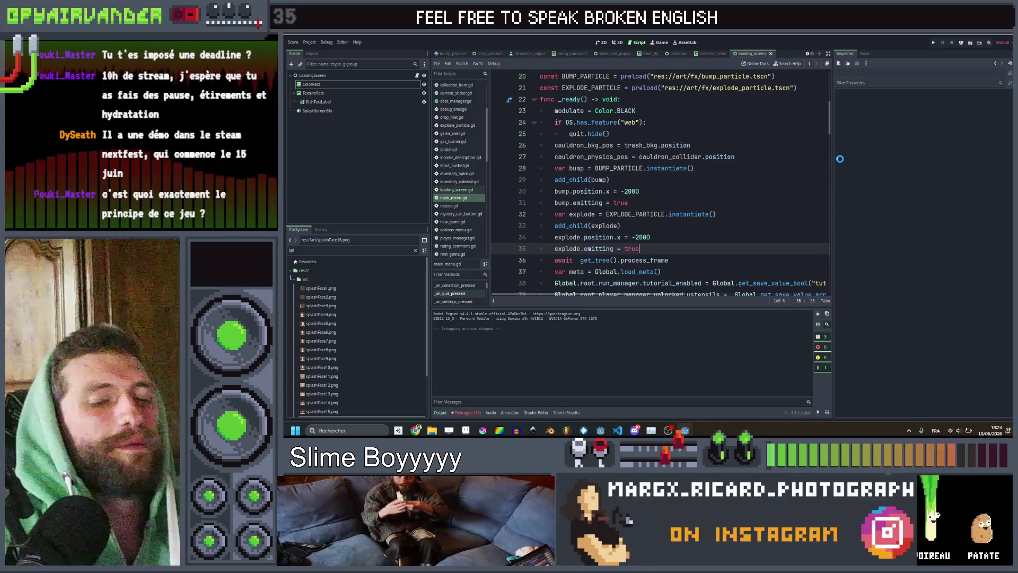
Step: Save the loading screen scene with Ctrl+S and run Slime Soup
key("ctrl+s")
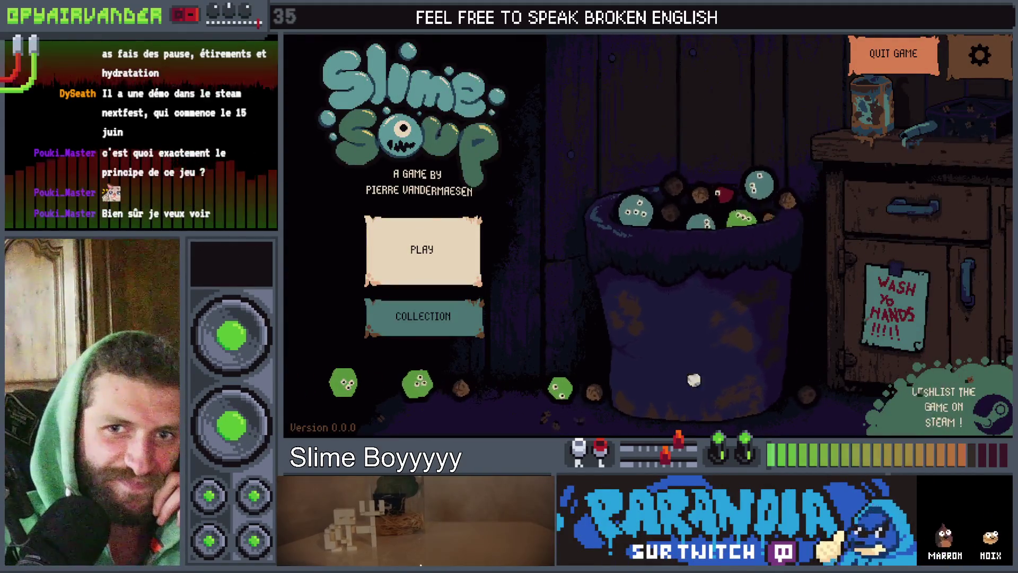
Step: Start a new game from the main menu with the simple cauldron
left_click(477, 266)
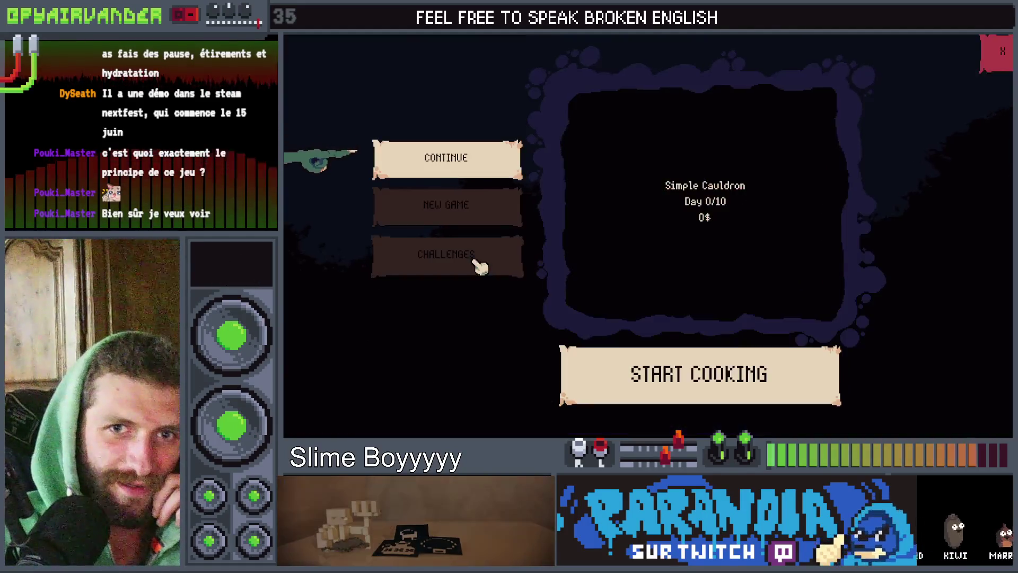
left_click(517, 212)
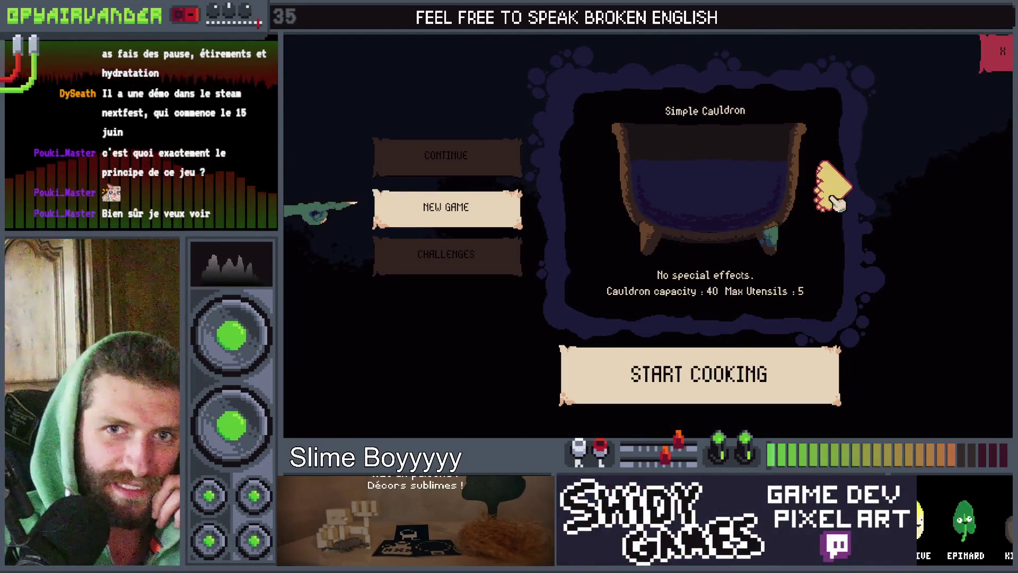
left_click(766, 374)
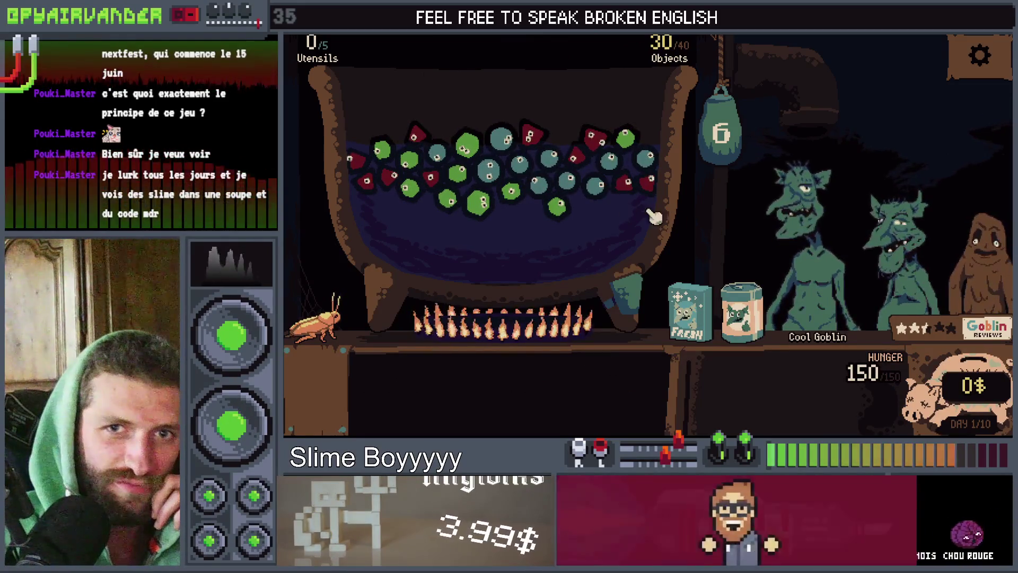
Step: Pop the blue and merged slimes, serve the goblin, pour in the slime can, and merge reds
left_click(599, 197)
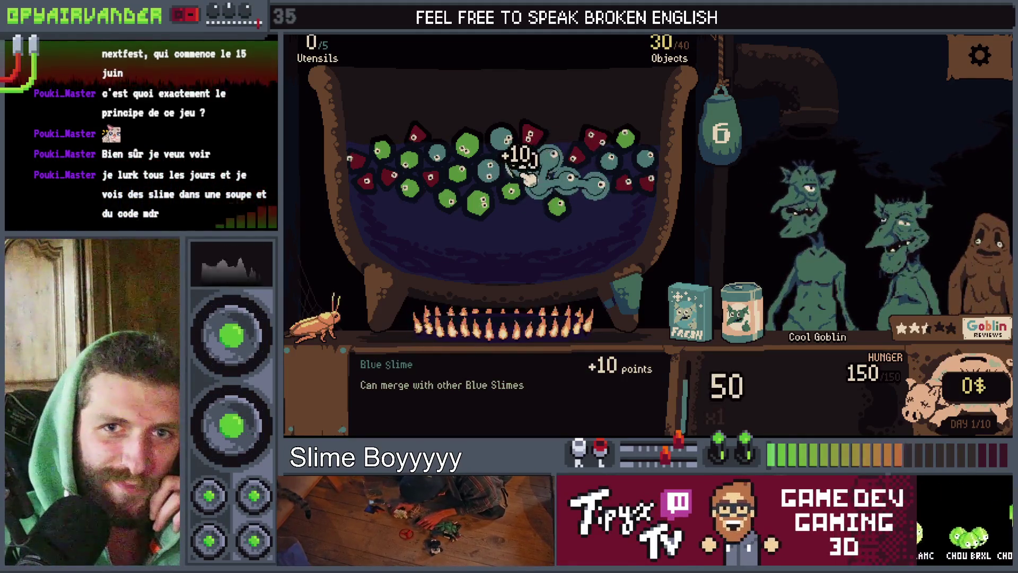
left_click(729, 172)
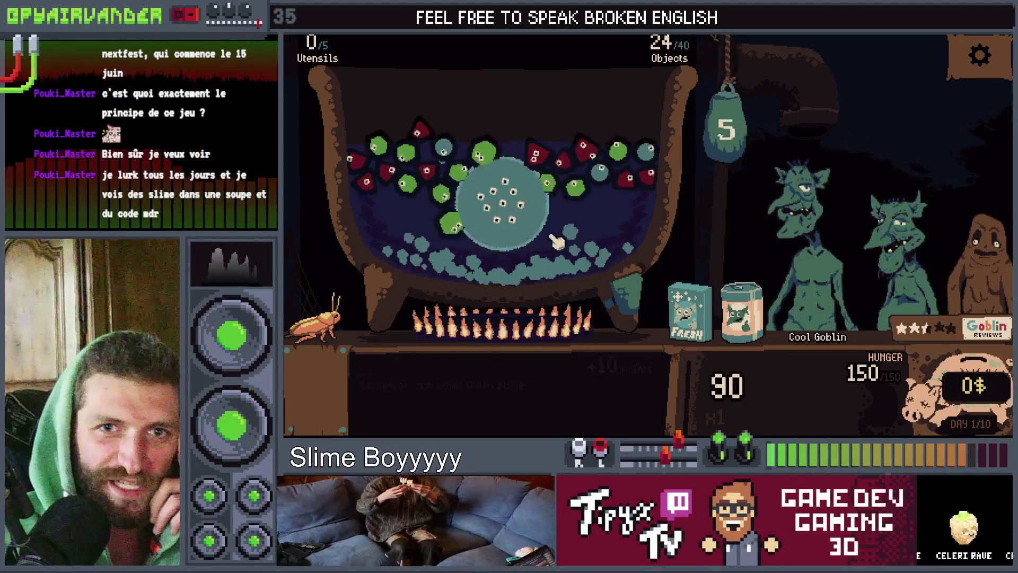
left_click(546, 227)
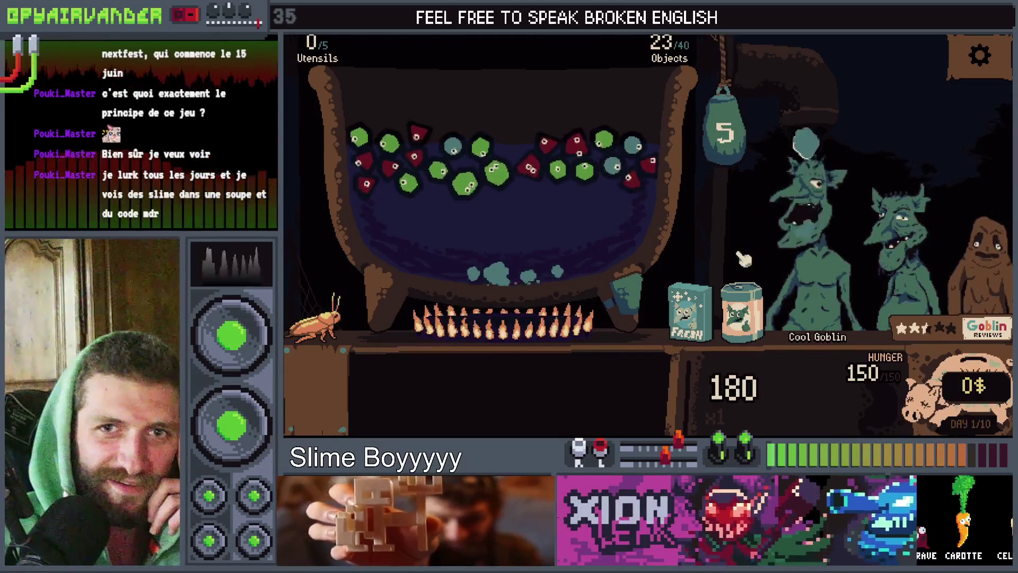
left_click(814, 277)
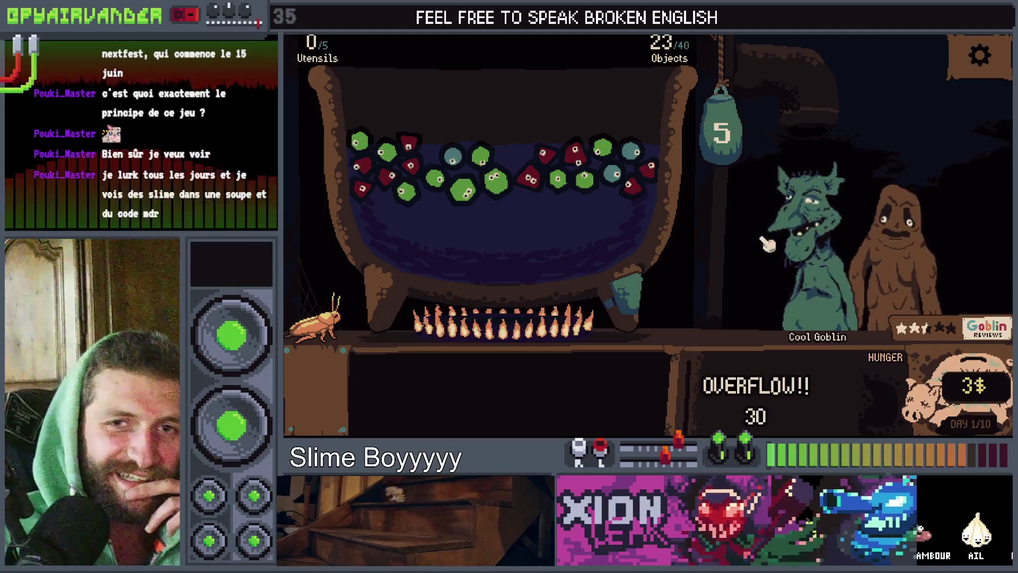
mouse_move(750, 305)
left_mouse_down()
mouse_move(609, 68)
mouse_move(583, 117)
left_mouse_up()
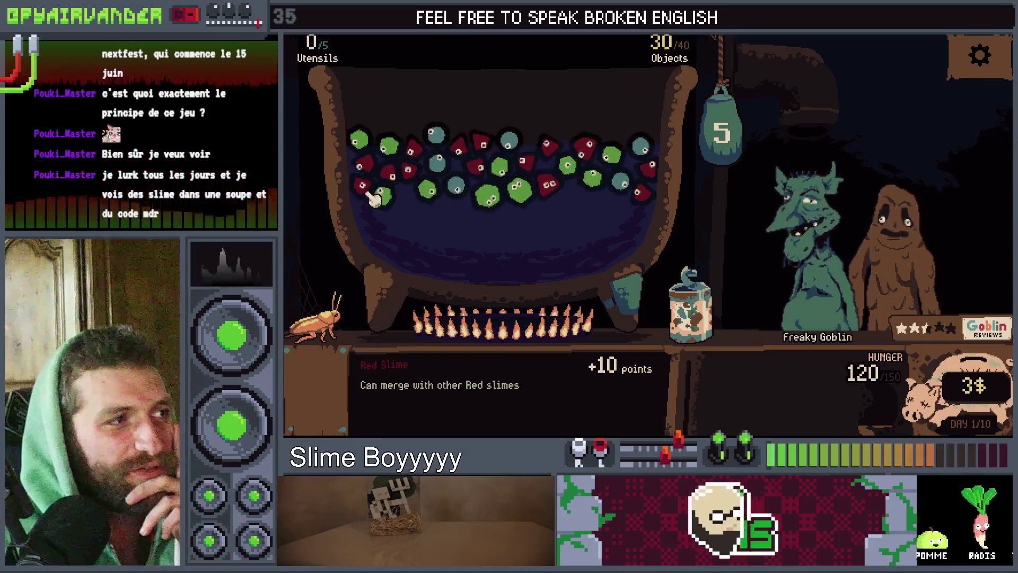
left_click(371, 182)
Step: Drop slimes from the hanging bag and empty the Filthy Slimes jar into the cauldron
left_click_drag(721, 137, 721, 347)
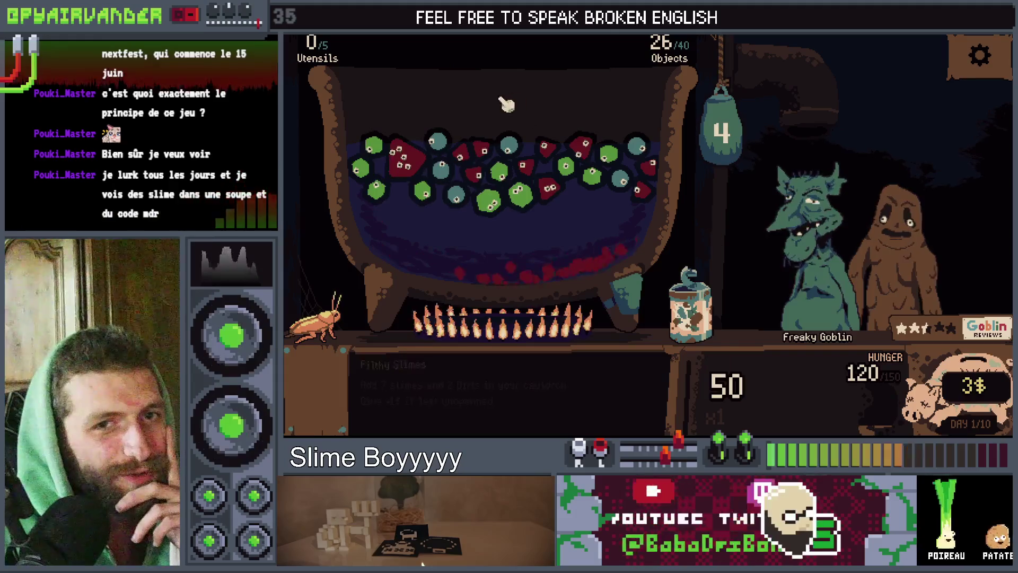
mouse_move(509, 197)
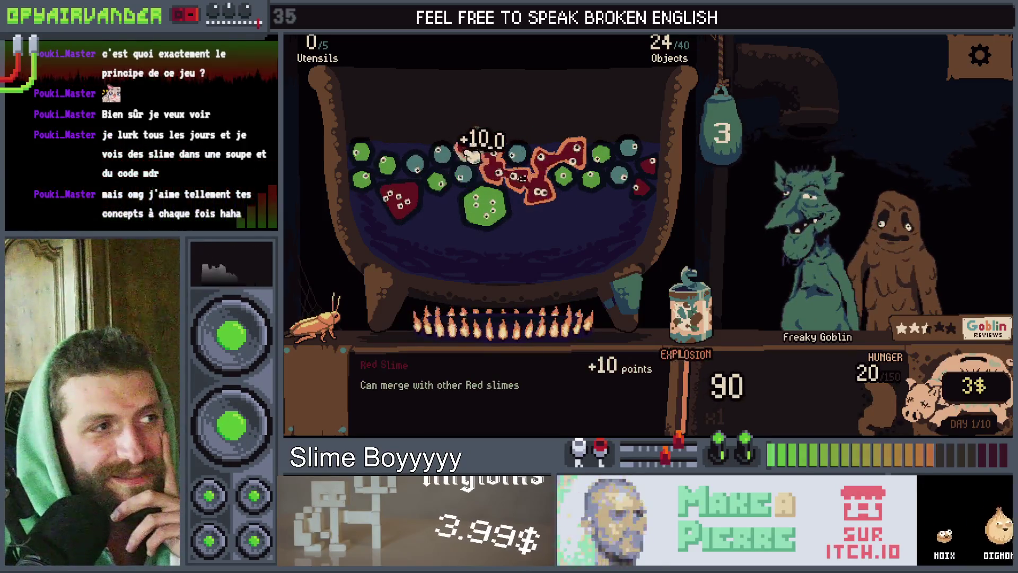
left_click(705, 128)
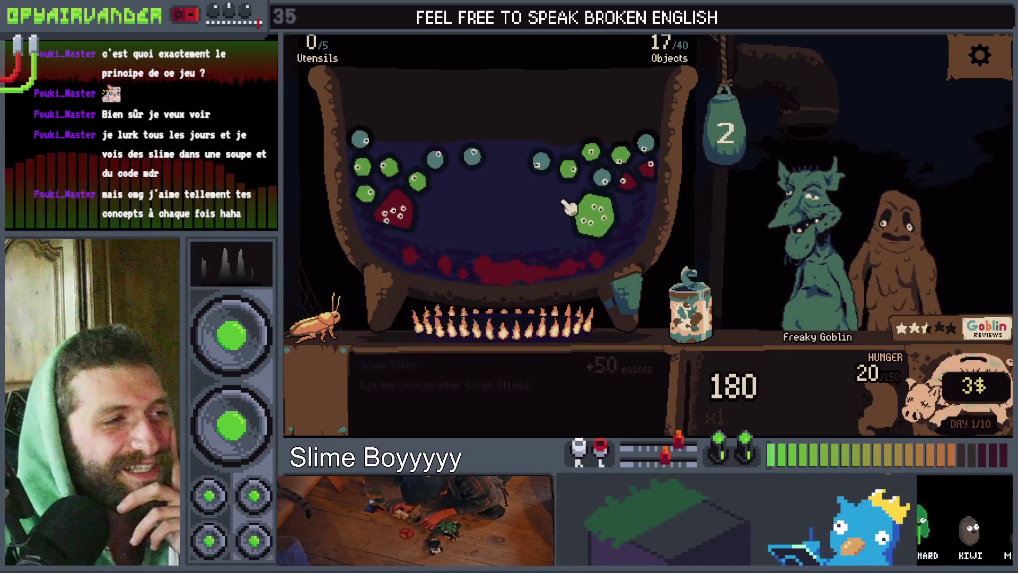
mouse_move(718, 316)
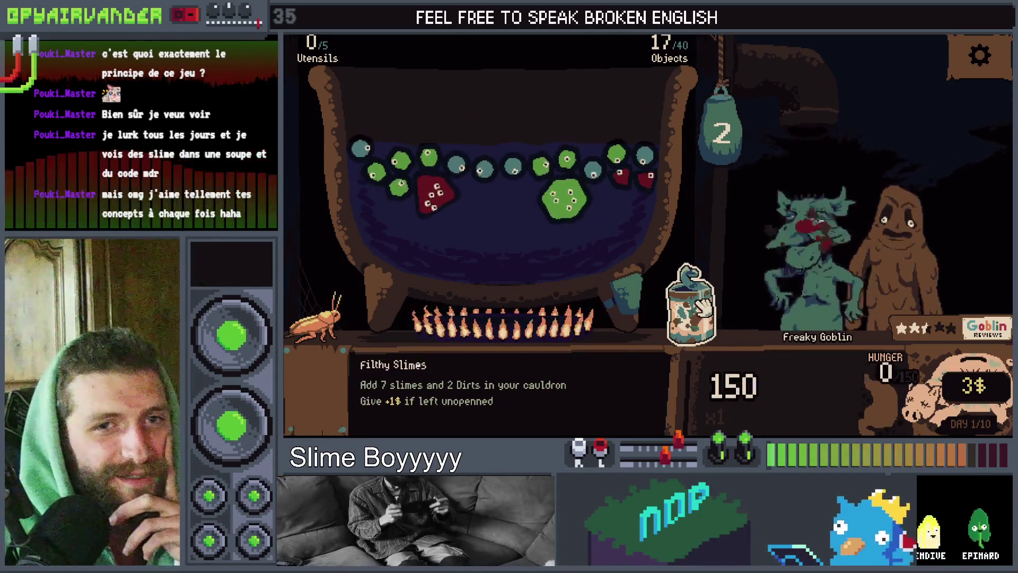
left_click(702, 306)
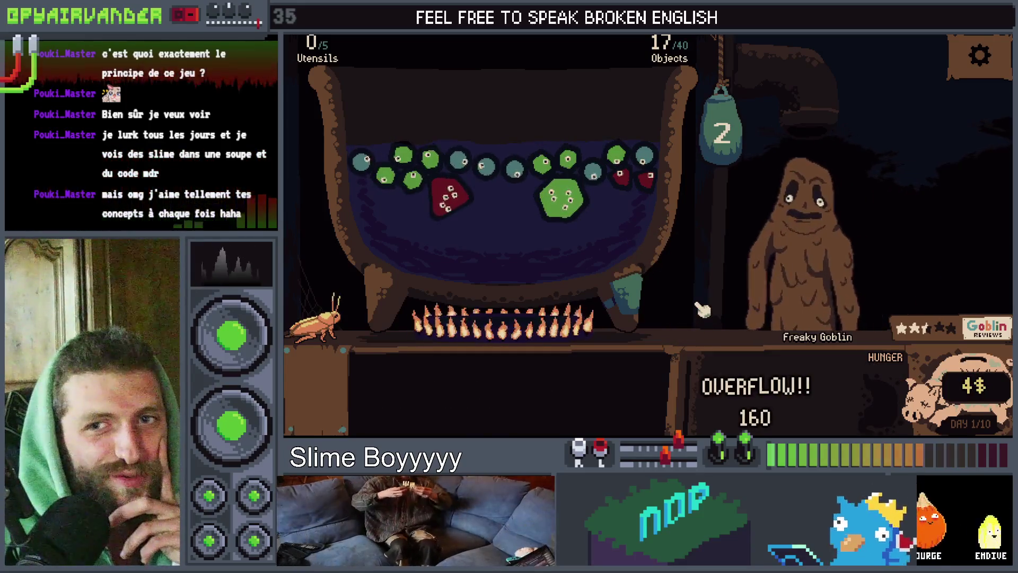
mouse_move(700, 310)
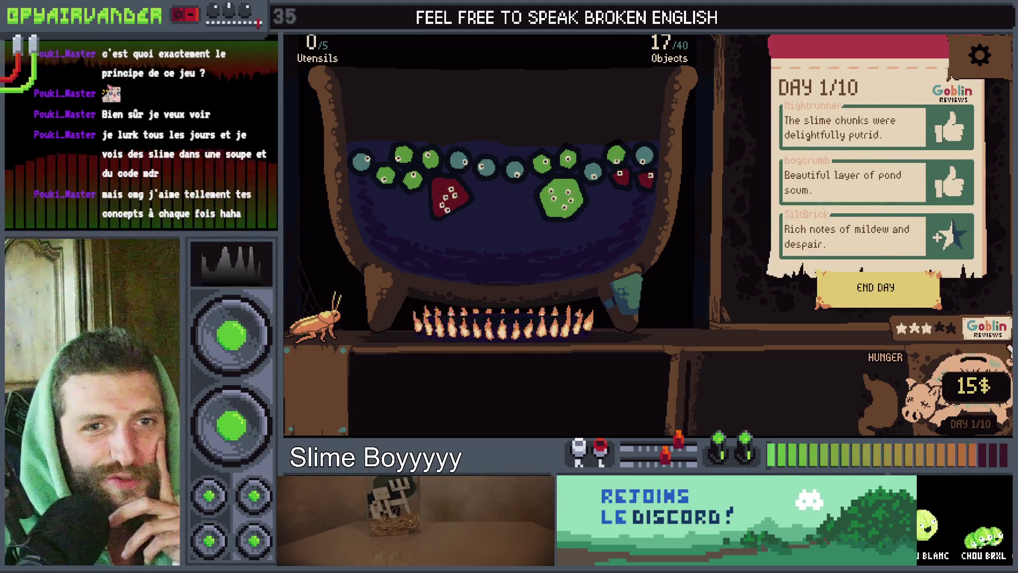
Step: End day 1, buy the 2$ Fast Food Bag, and duplicate a green slime with Mayonnaise
left_click(859, 289)
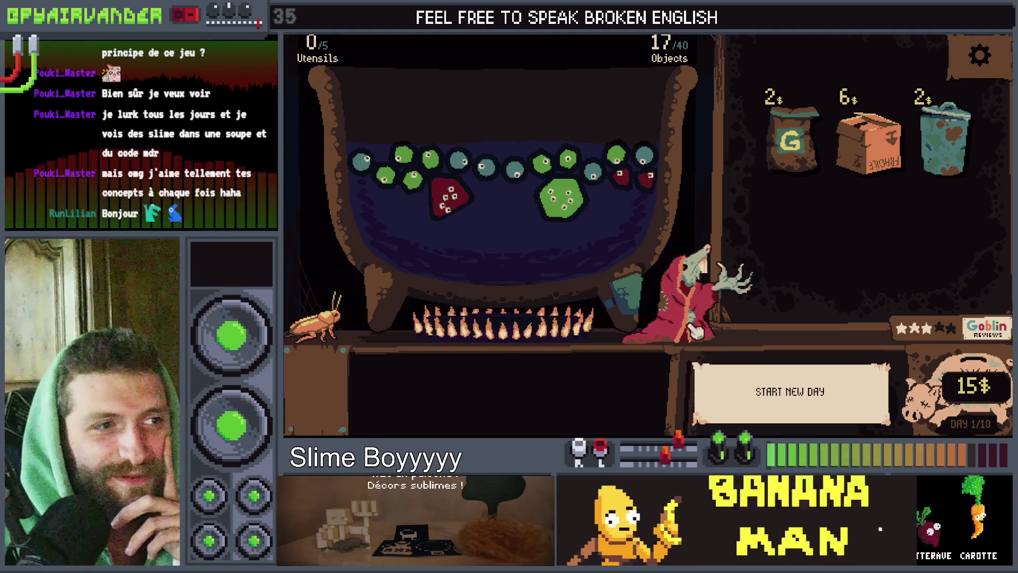
left_click(819, 158)
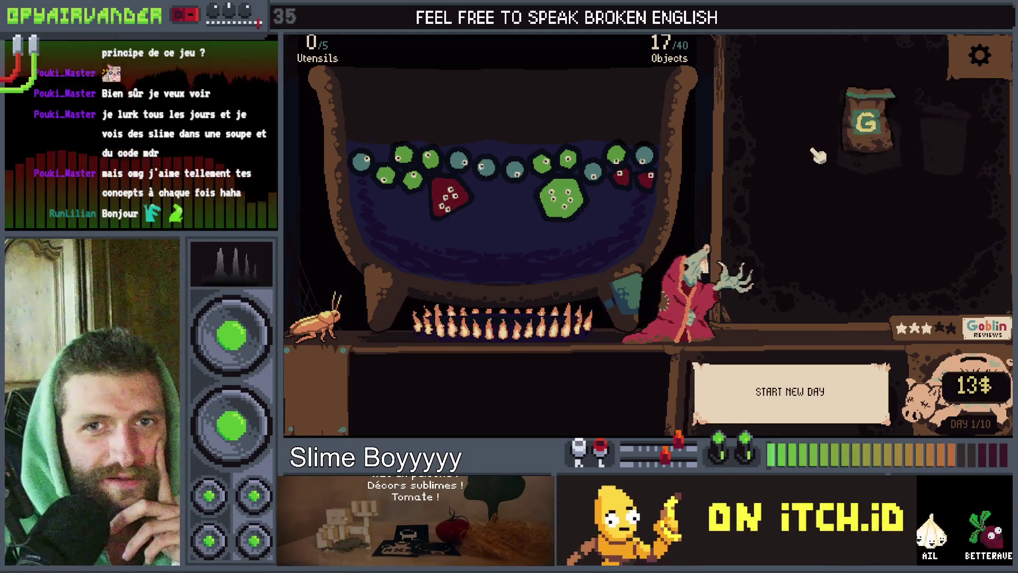
mouse_move(927, 151)
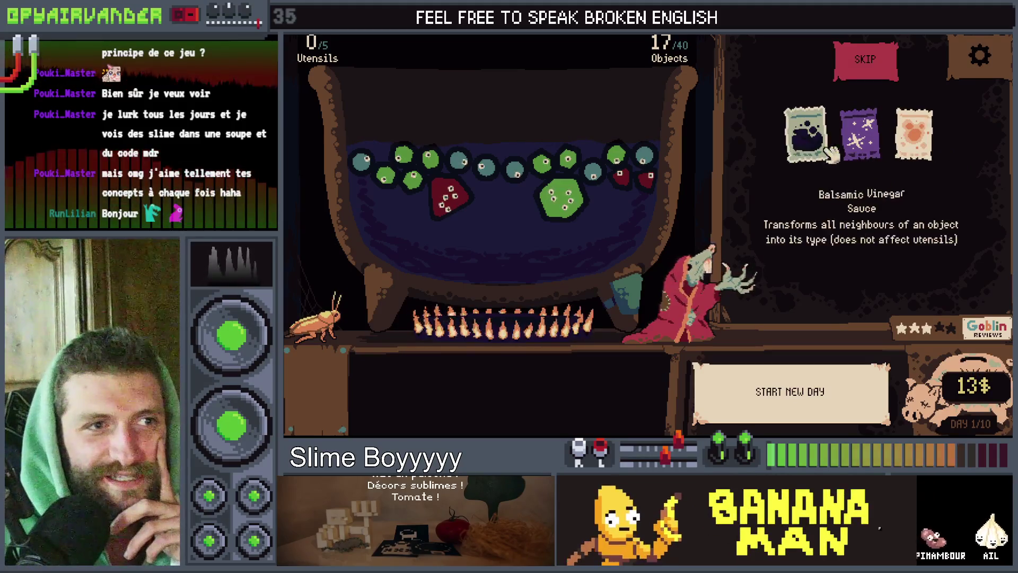
left_click_drag(922, 151, 893, 172)
left_click_drag(570, 204, 571, 205)
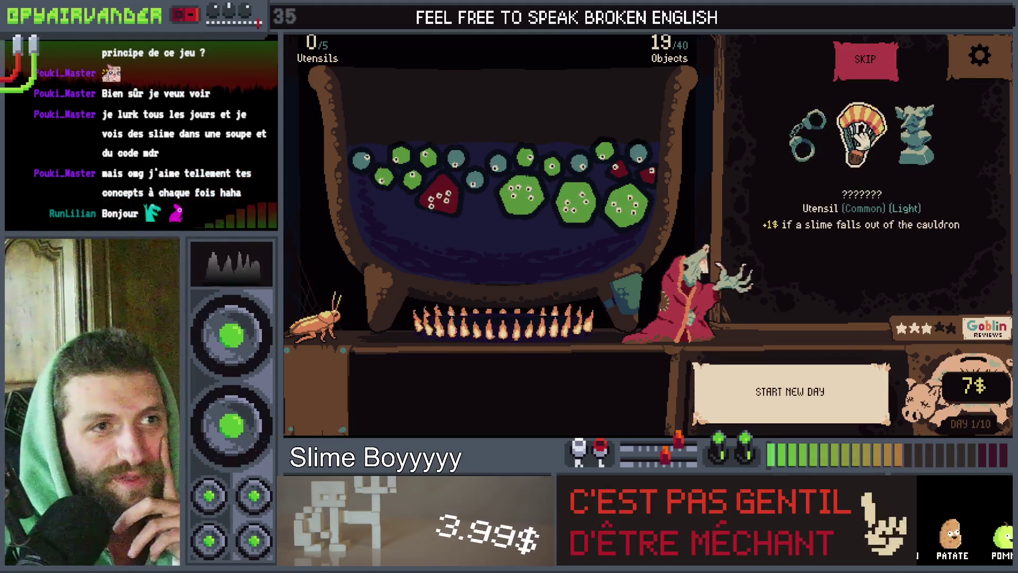
Step: Put handcuffs, Green Tea and the card into the cauldron, buy two trash cans, and start day 2
mouse_move(805, 135)
left_mouse_down()
mouse_move(561, 227)
mouse_move(497, 169)
left_mouse_up()
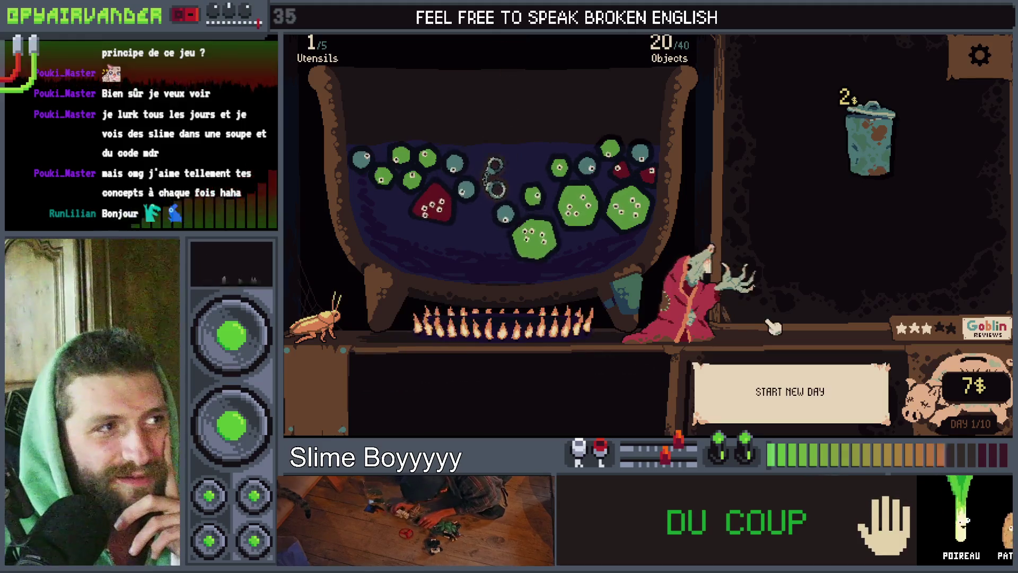
left_click(875, 154)
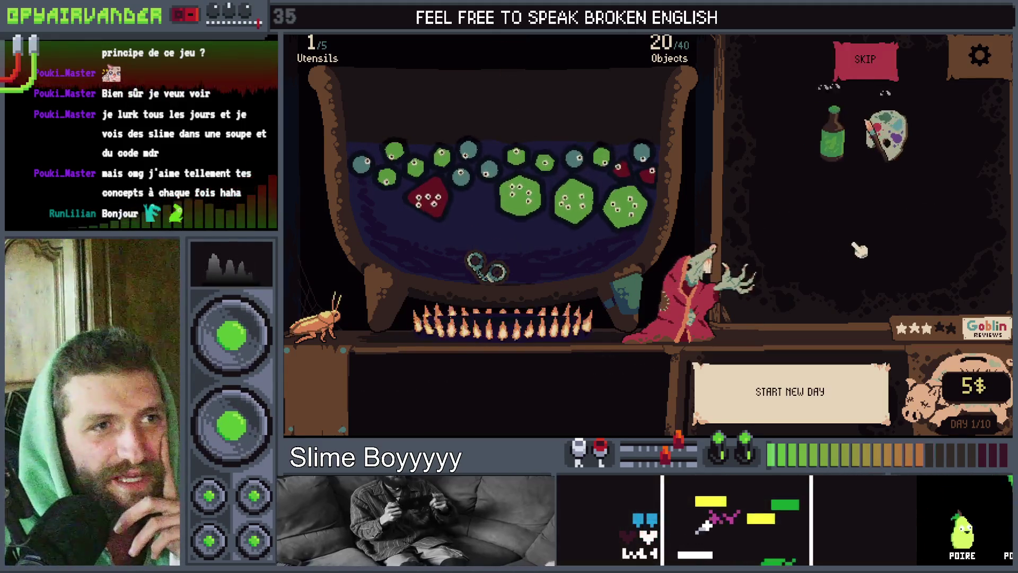
left_click_drag(840, 145, 557, 155)
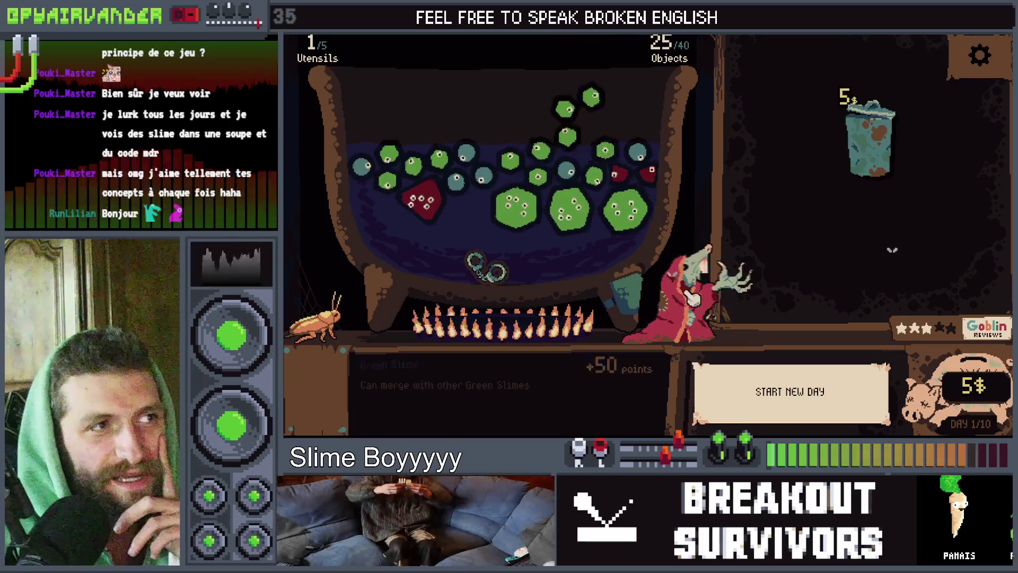
left_click(869, 159)
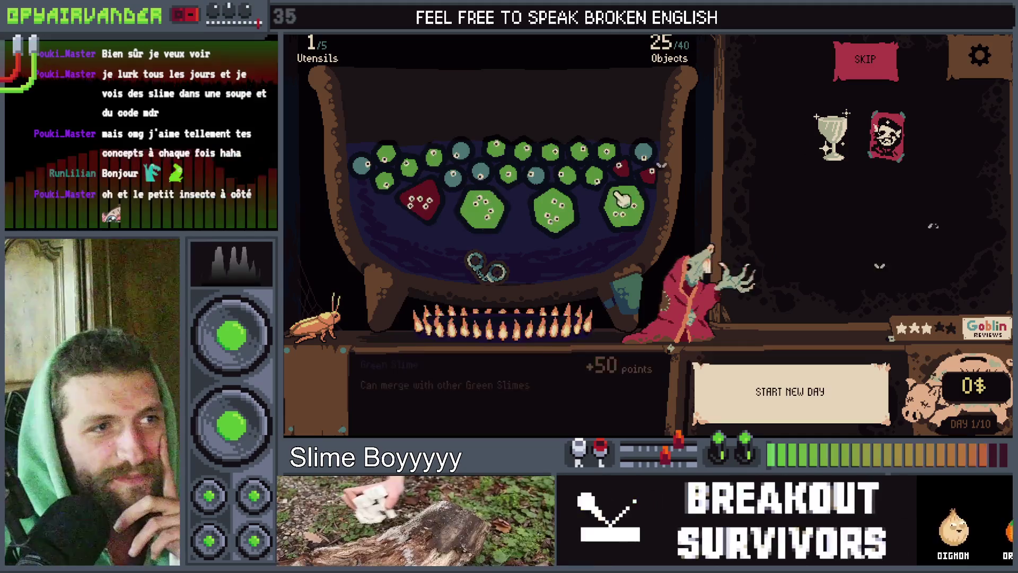
left_click_drag(885, 137, 483, 138)
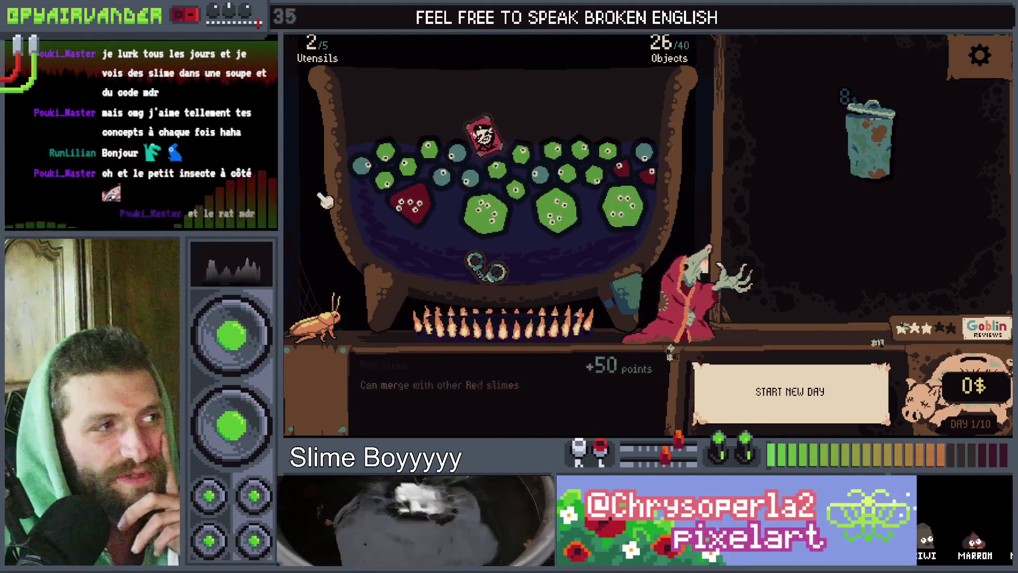
left_click(795, 395)
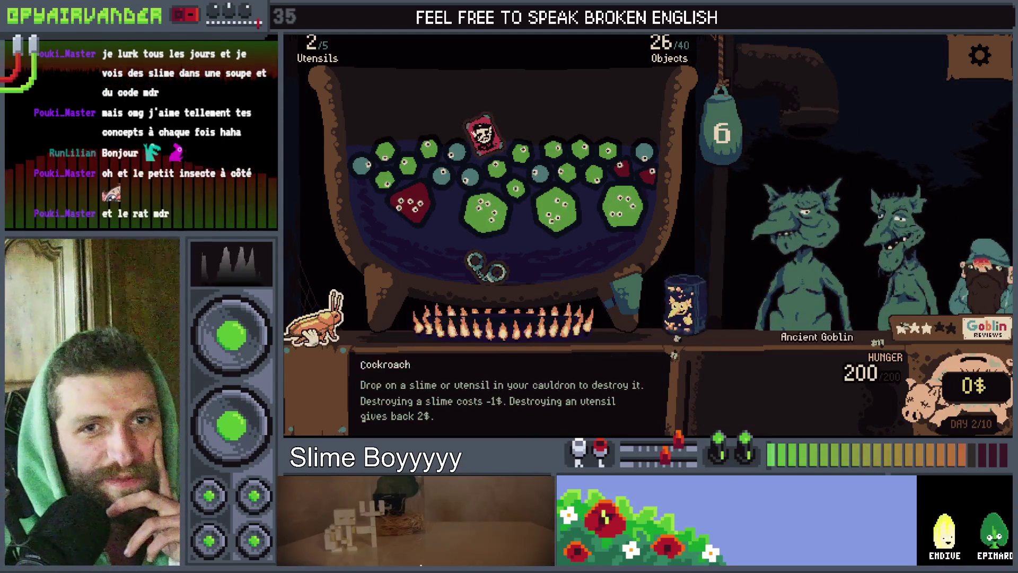
Step: Trigger the big green slime's explosion chain, glance at the screenshot sheet, and return to the game
left_click(507, 197)
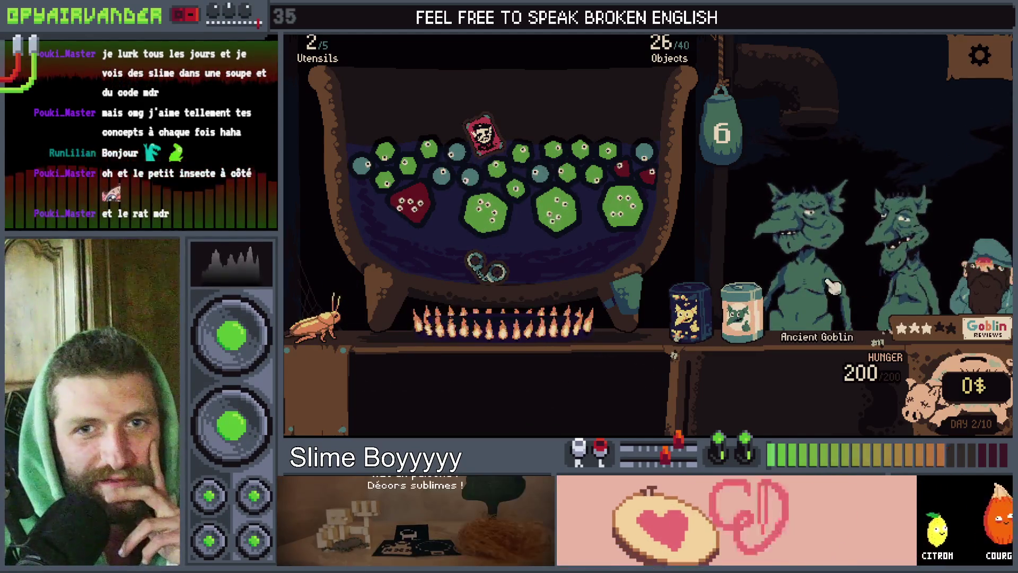
left_click(630, 222)
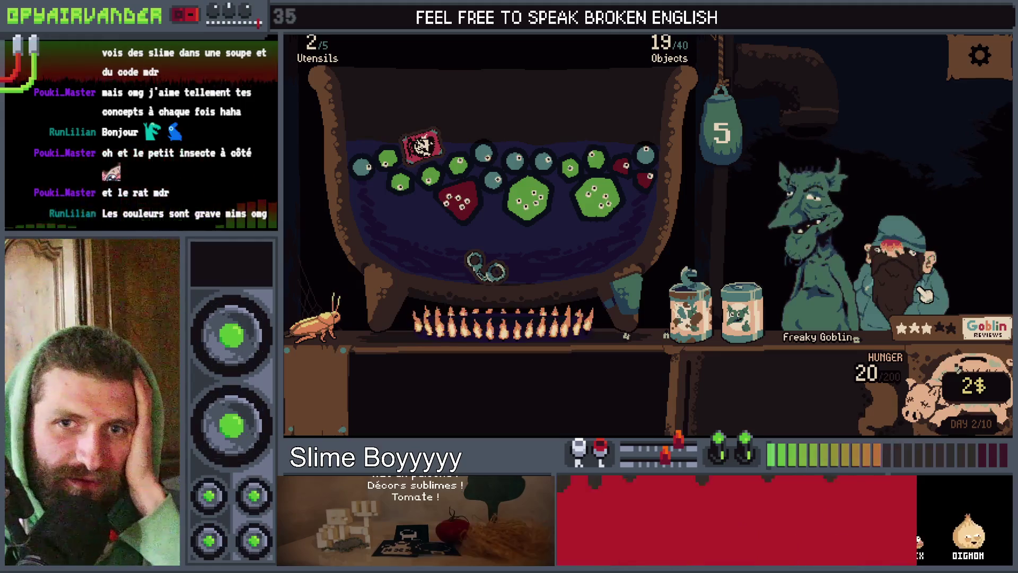
key("alt+Tab")
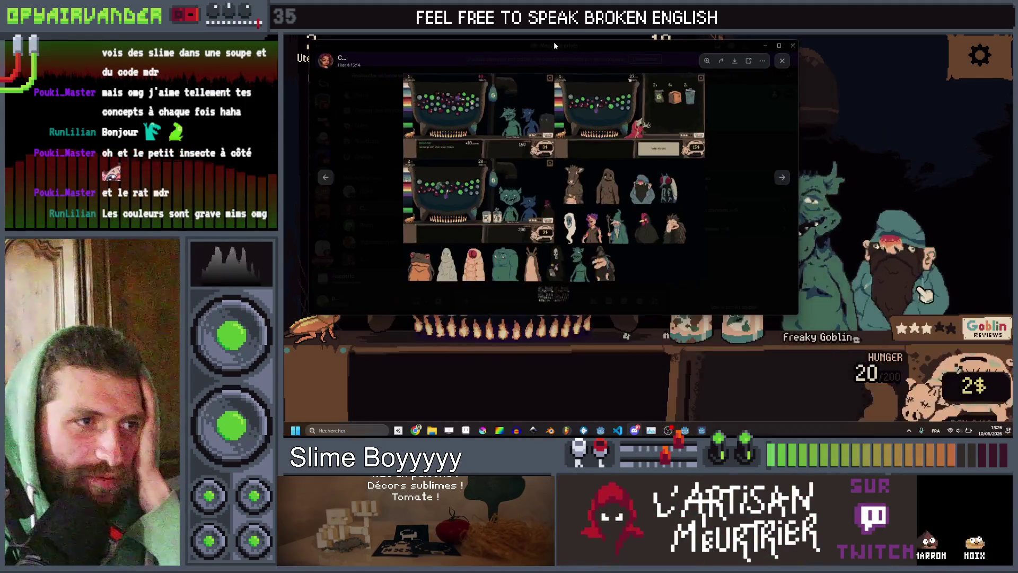
scroll(576, 230, "up", 3)
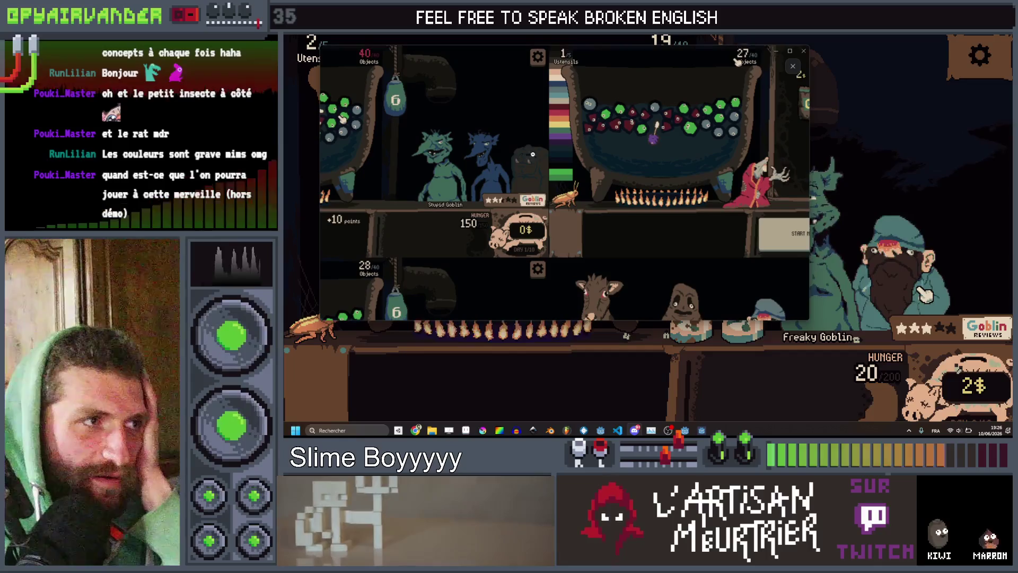
scroll(565, 180, "right", 3)
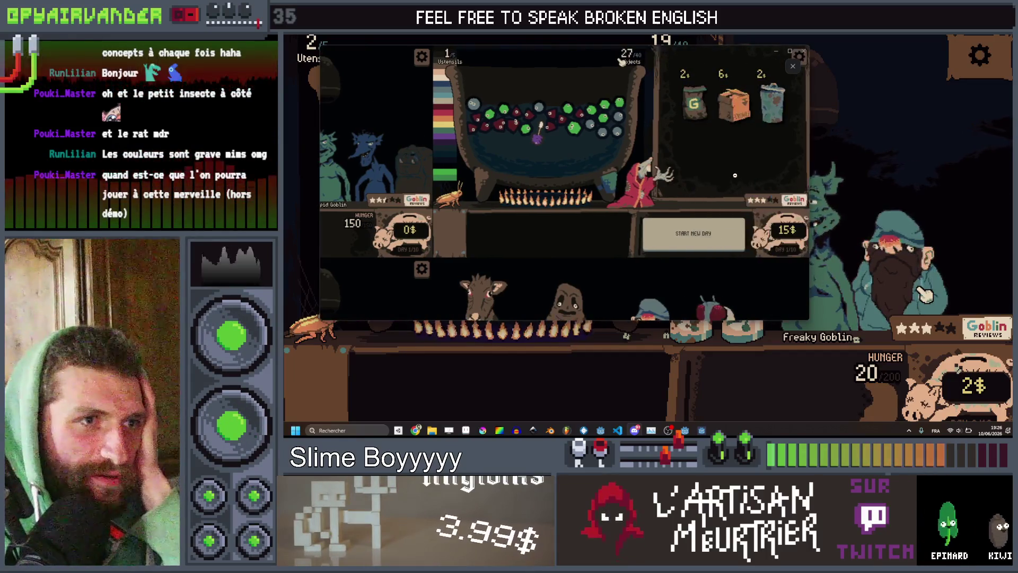
left_click(779, 57)
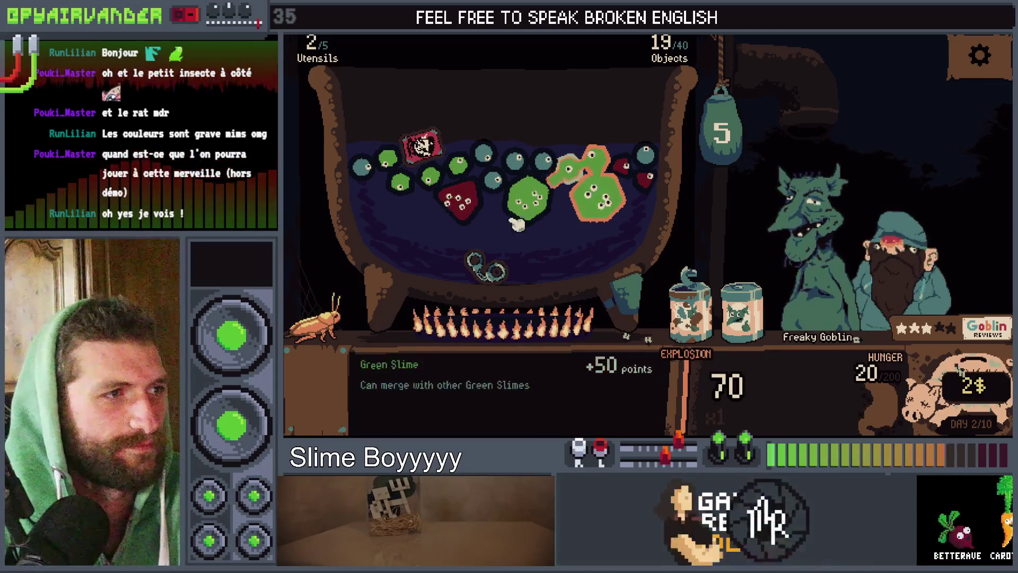
Step: Shake the cauldron for another explosion, then choose Save and go to main menu in settings
left_click(696, 229)
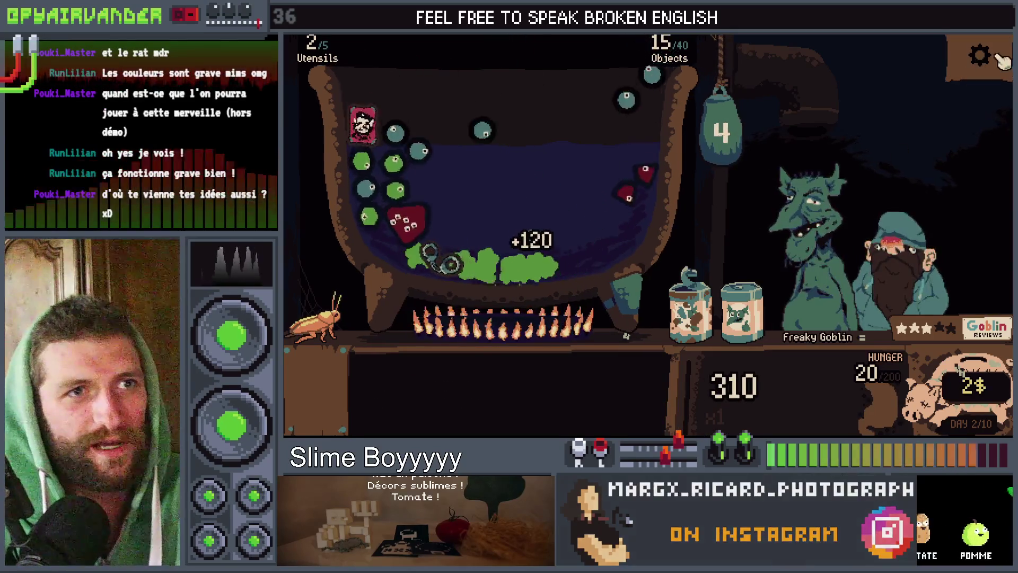
left_click(979, 56)
left_click(644, 297)
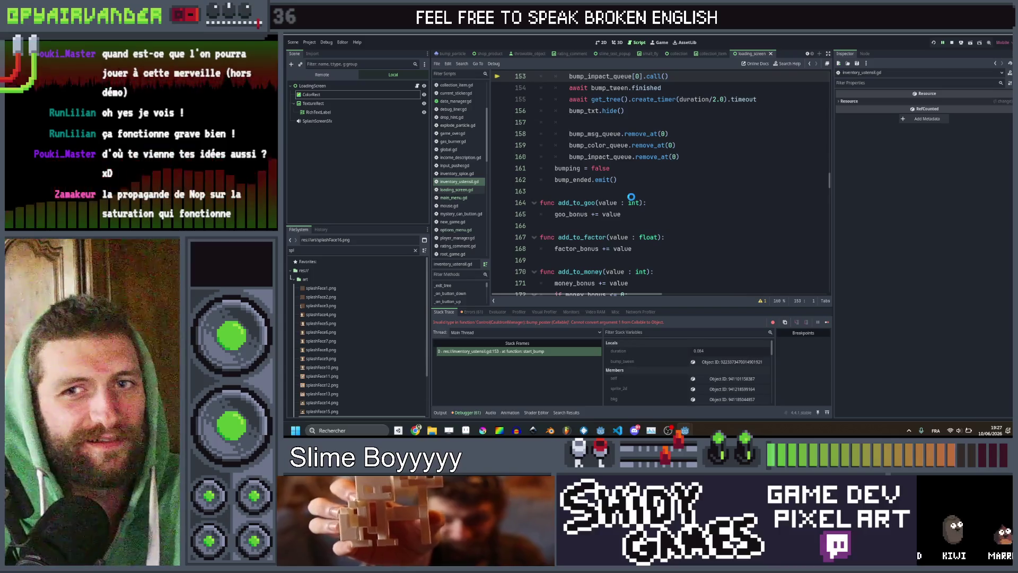
Step: Relaunch Slime Soup from the Godot script editor with F5 so it opens at the title screen
key("F5")
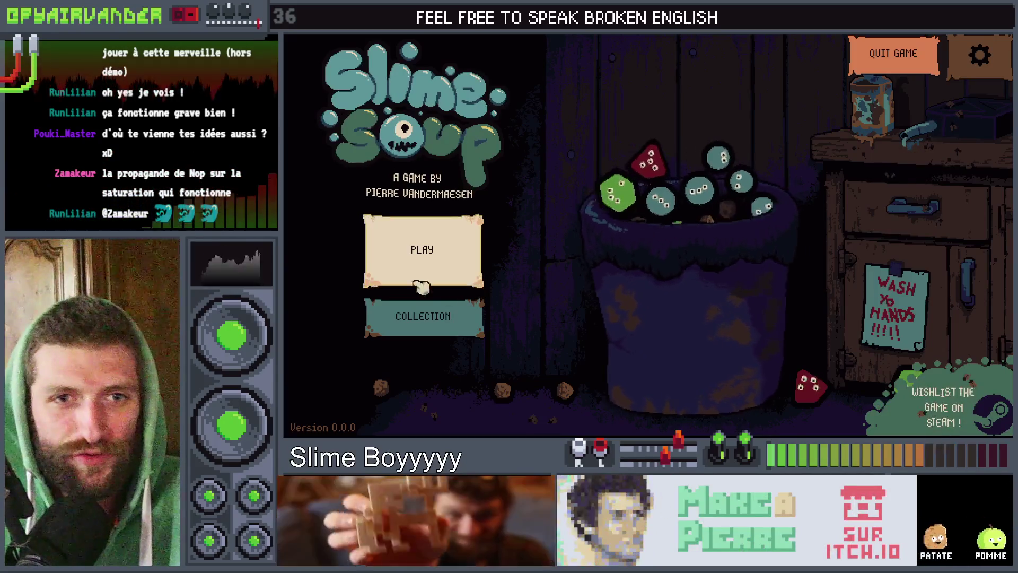
Step: Flip back and forth through the utensil pages of the Collection book, then close it
left_click(477, 324)
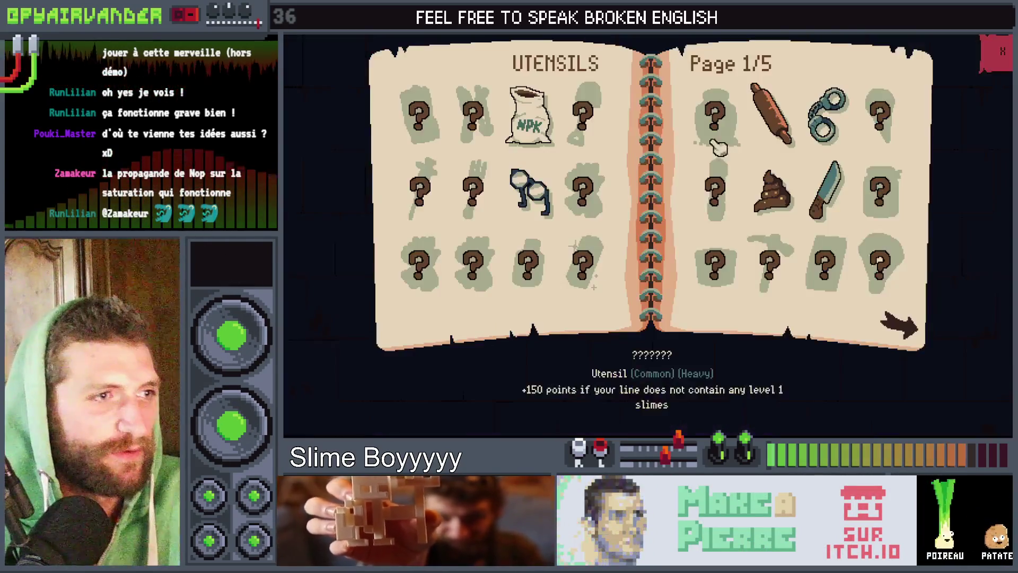
left_click(909, 340)
left_click(909, 340)
left_click(909, 339)
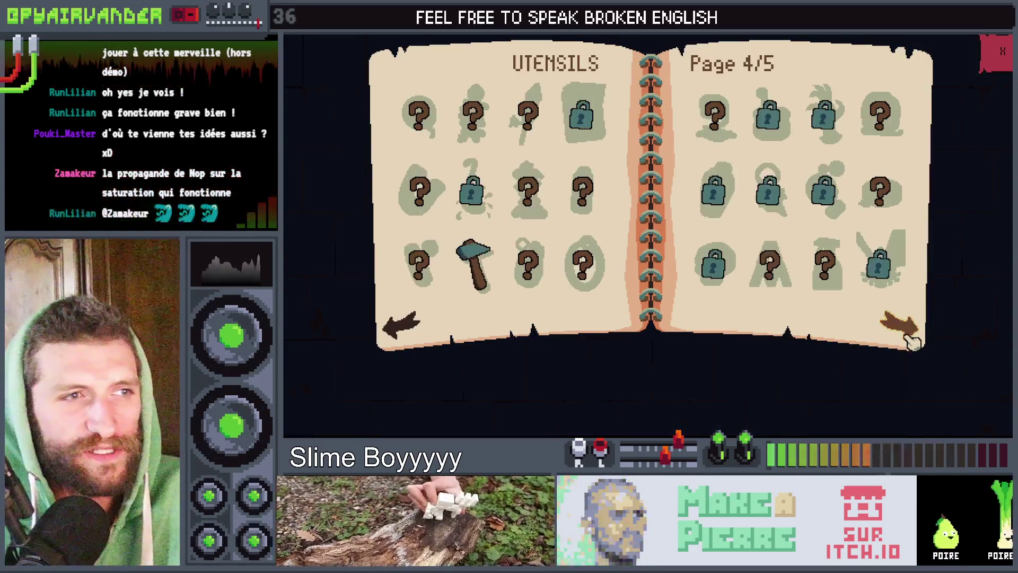
left_click(909, 339)
left_click(396, 319)
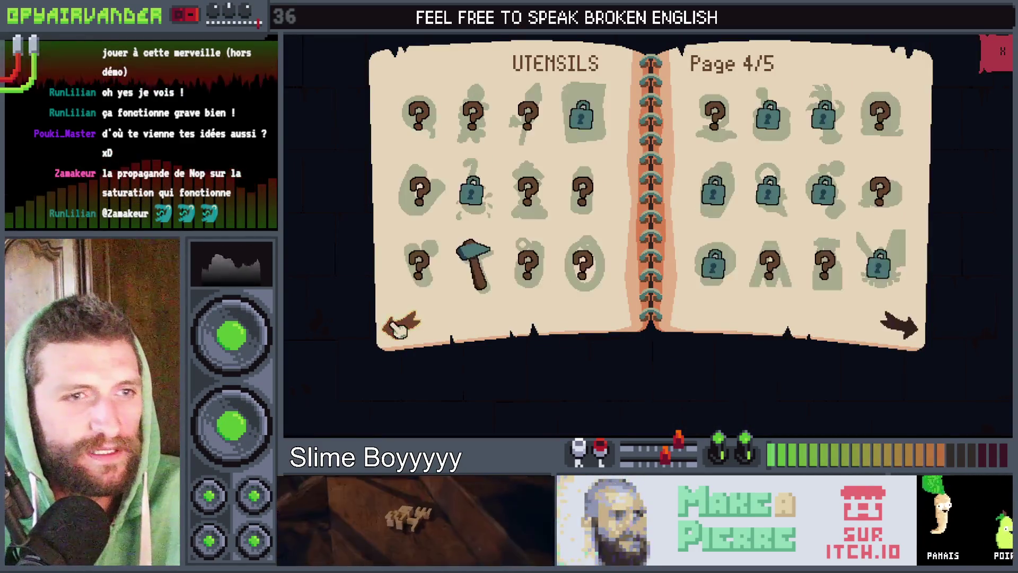
left_click(396, 320)
left_click(397, 323)
left_click(397, 326)
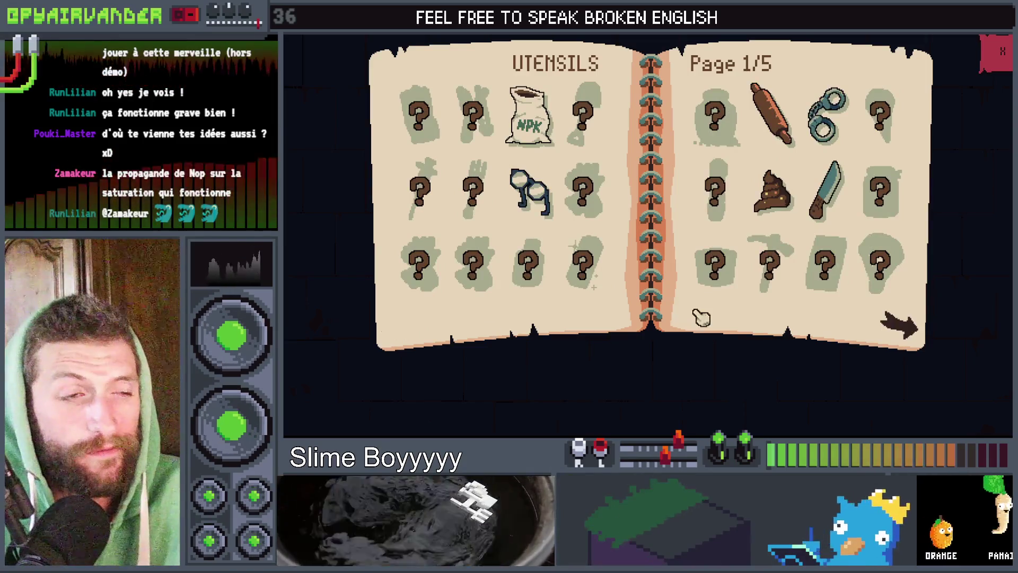
left_click(895, 322)
left_click(905, 330)
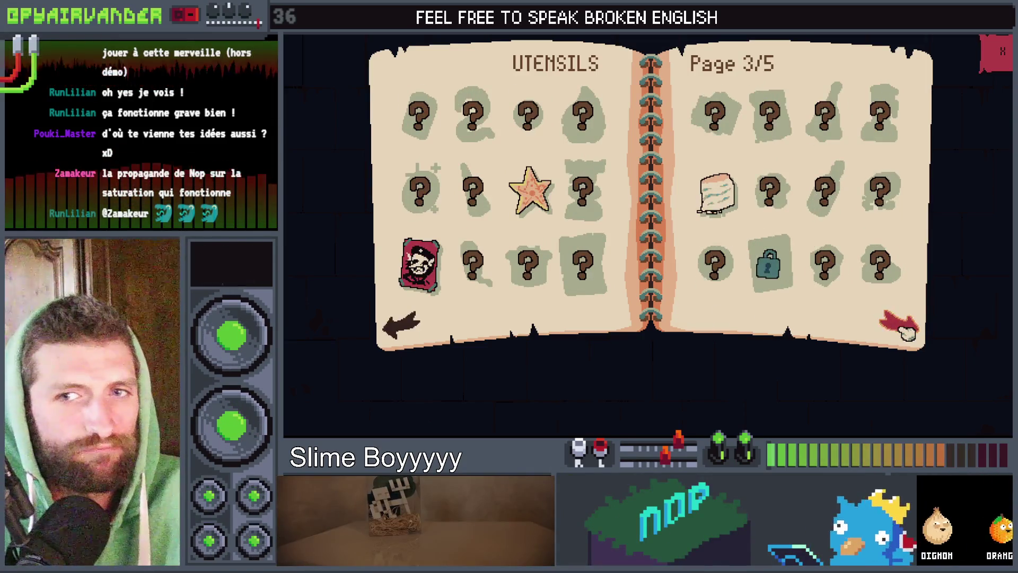
left_click(907, 333)
left_click(409, 334)
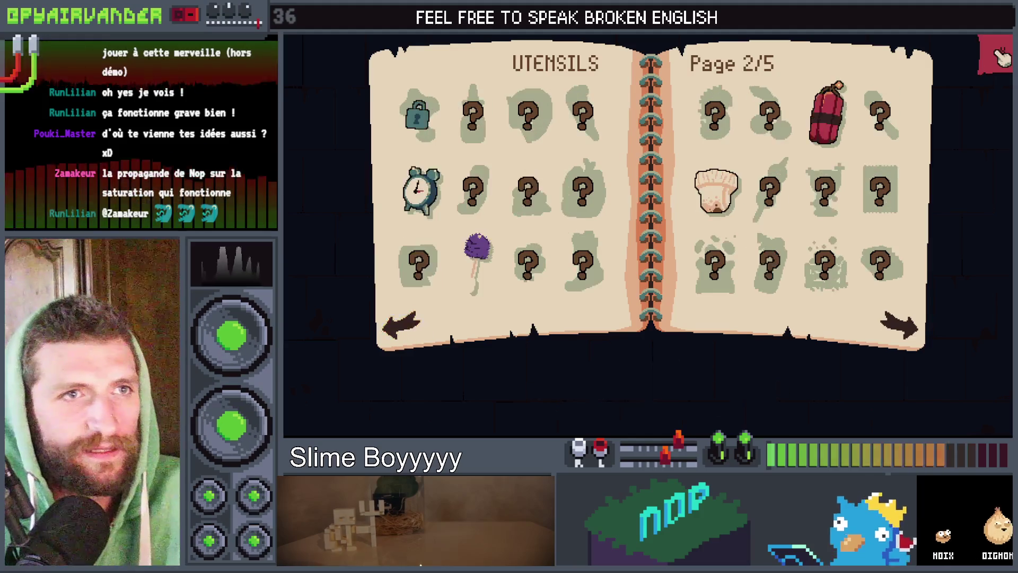
mouse_move(837, 137)
left_click(985, 40)
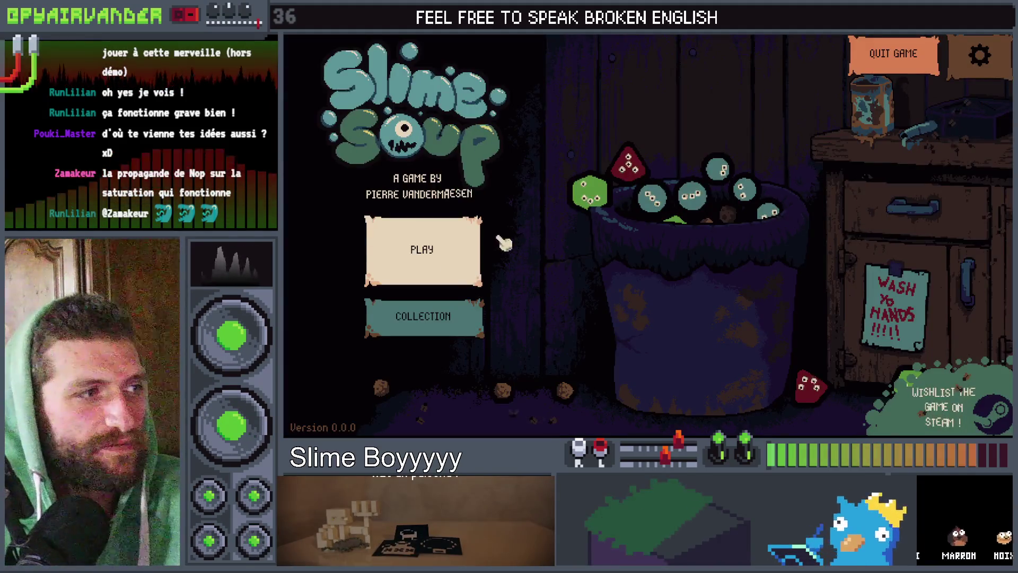
Step: Start a new game, compare the simple and locked cauldrons, then quit back to Godot
left_click(453, 255)
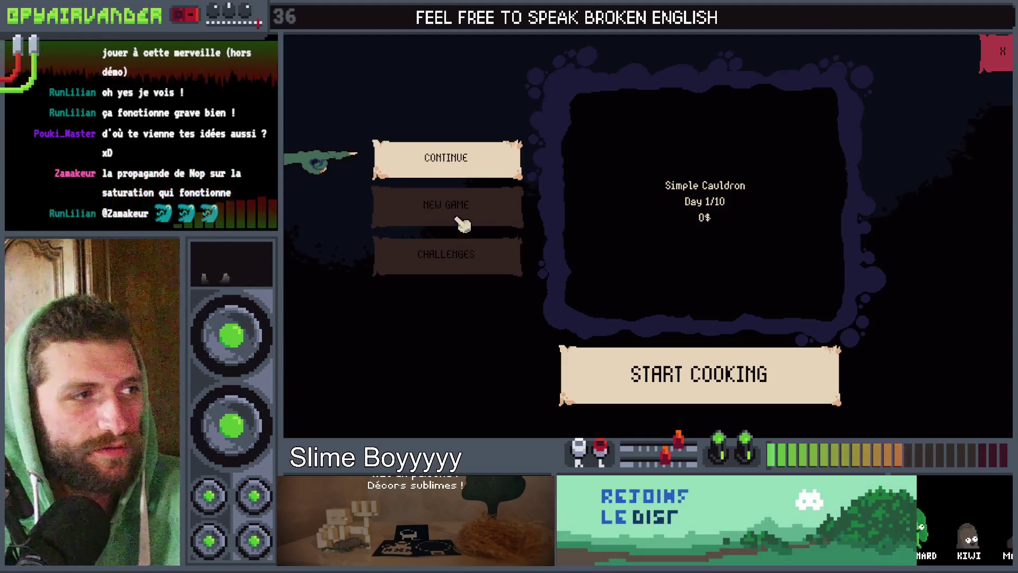
left_click(460, 220)
left_click(835, 193)
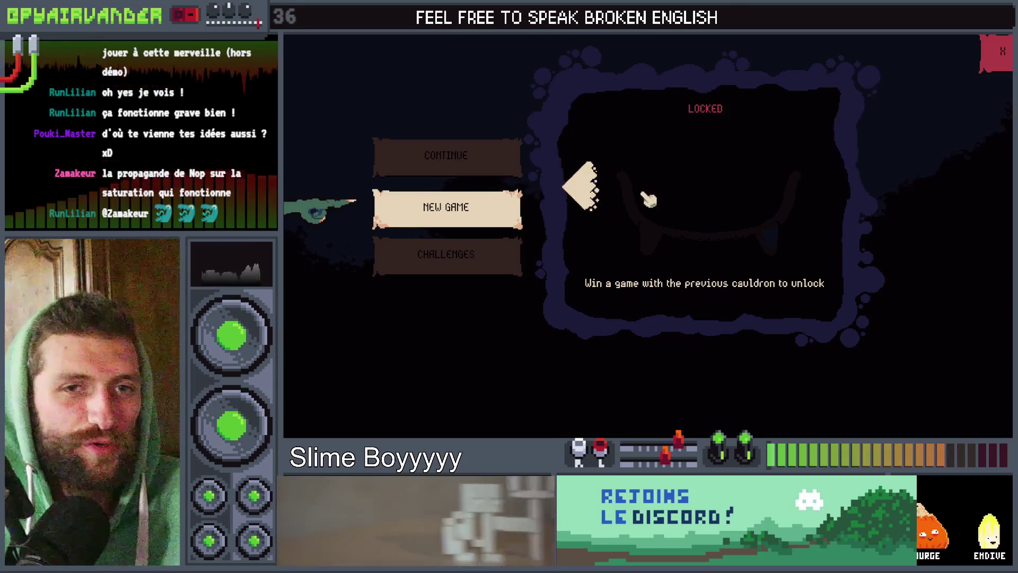
left_click(590, 187)
left_click(840, 184)
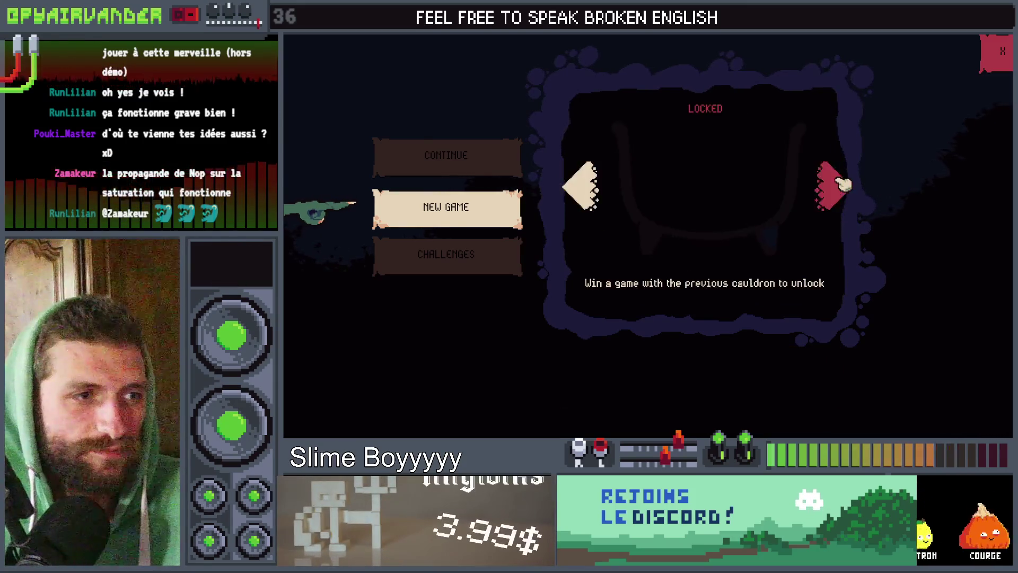
left_click(604, 192)
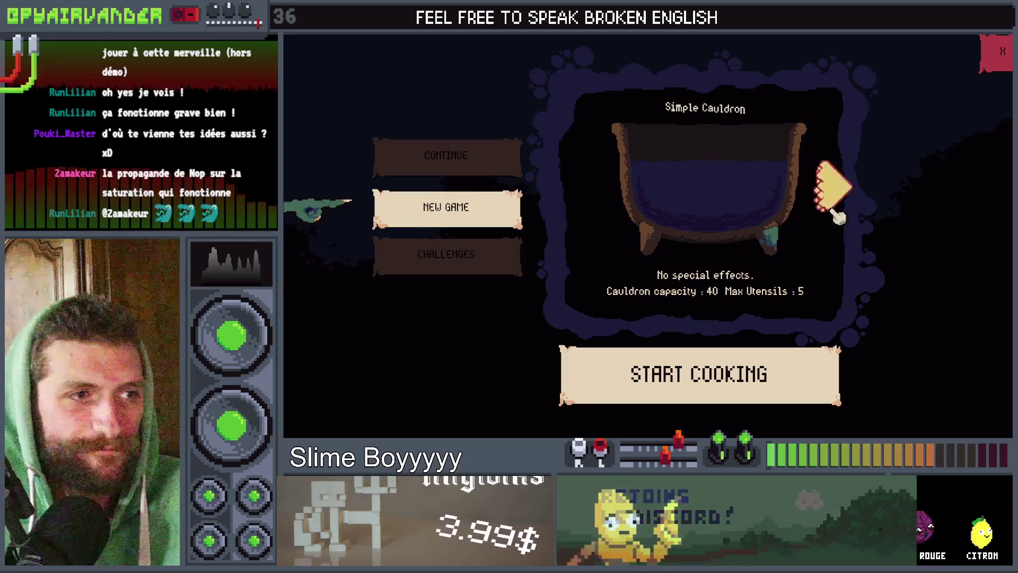
left_click(847, 200)
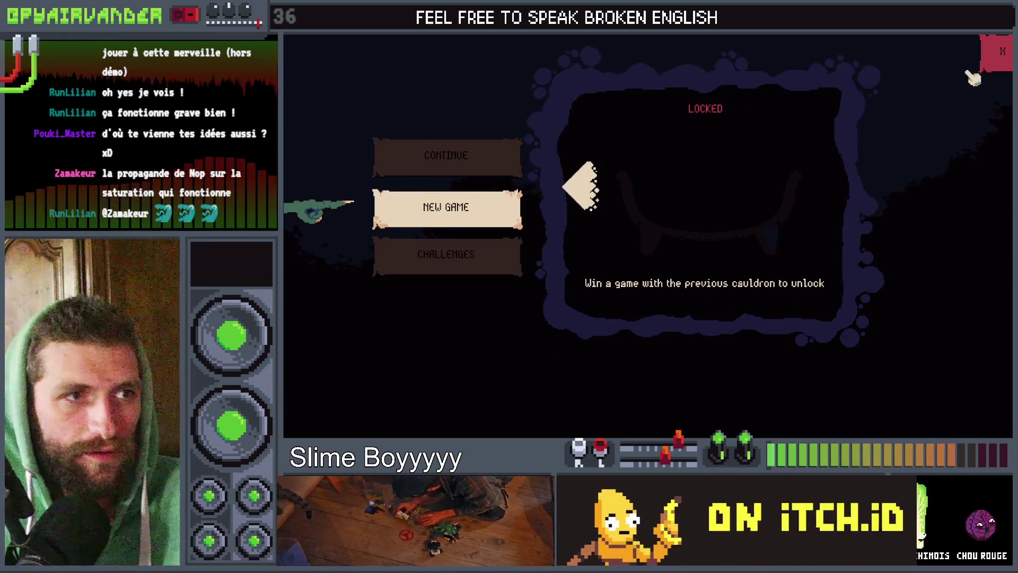
left_click(996, 53)
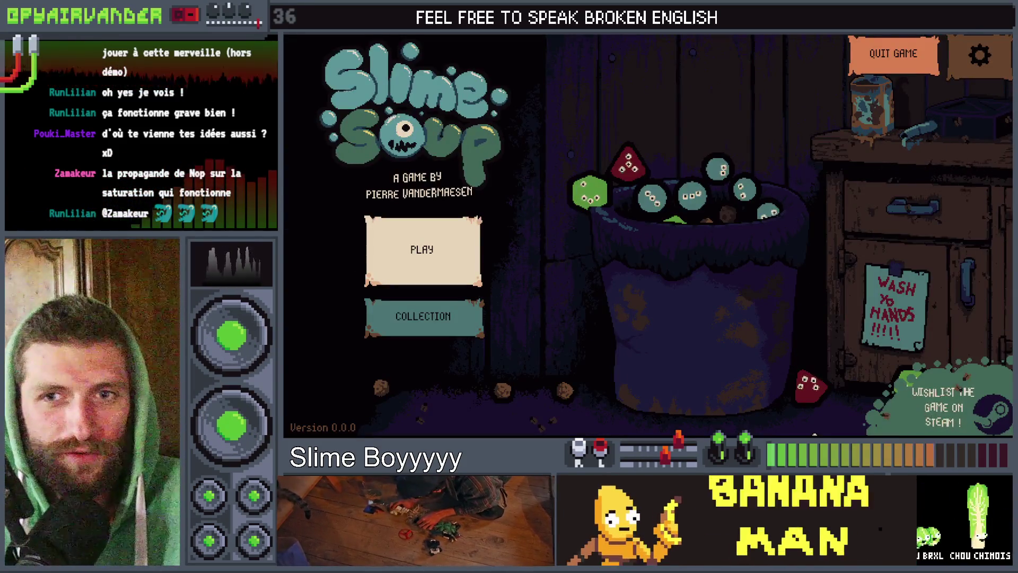
left_click(893, 53)
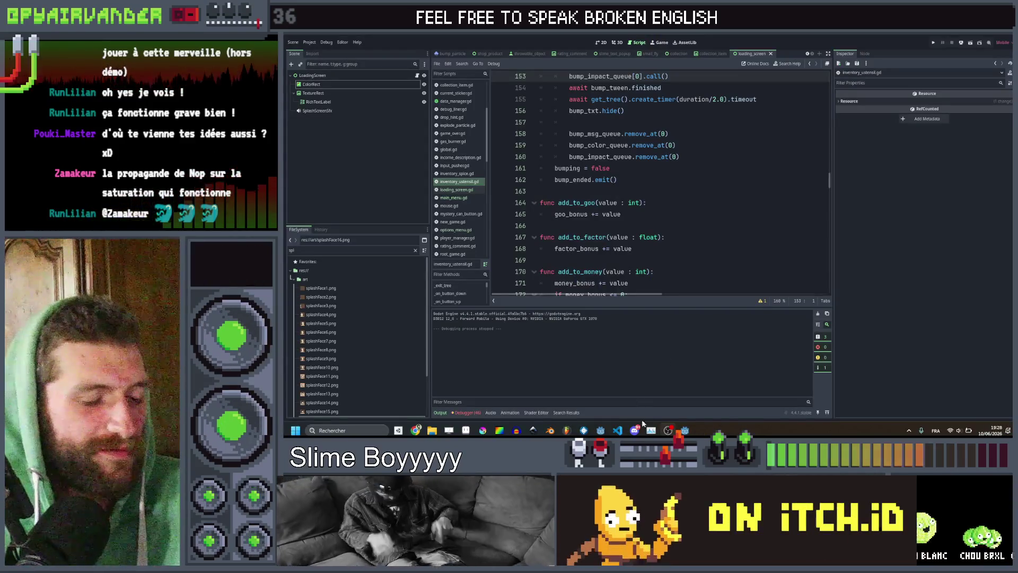
mouse_move(634, 429)
left_click(723, 168)
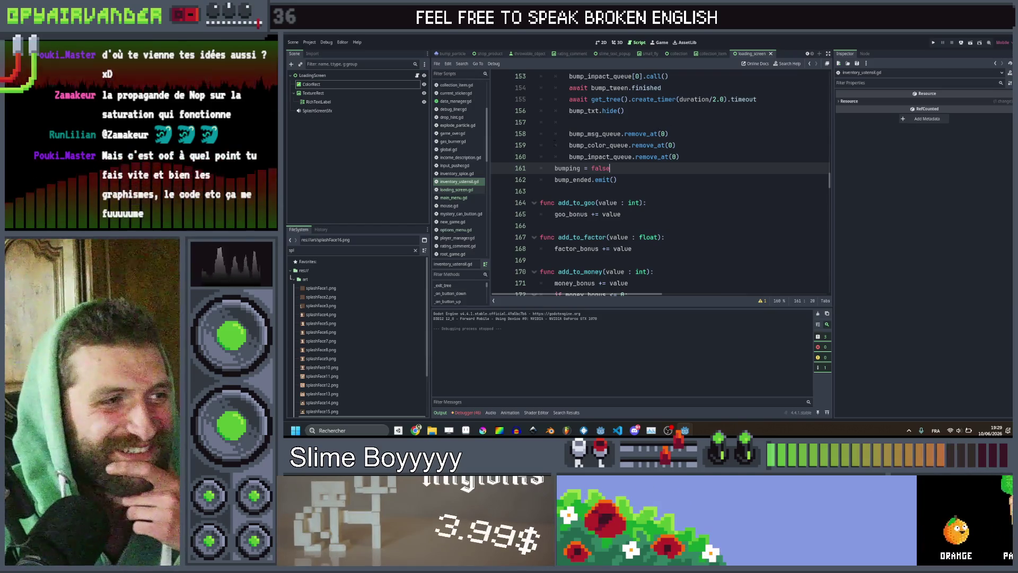
left_click(668, 430)
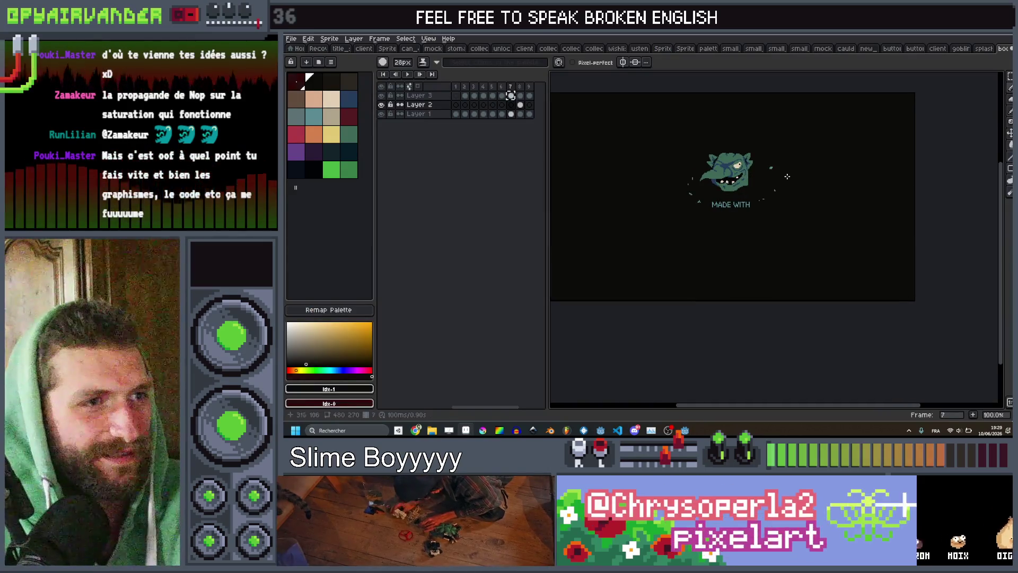
Step: Go to frame 5 and tilt the GOBLIN title by about -4°
scroll(750, 215, "up", 1)
key("v")
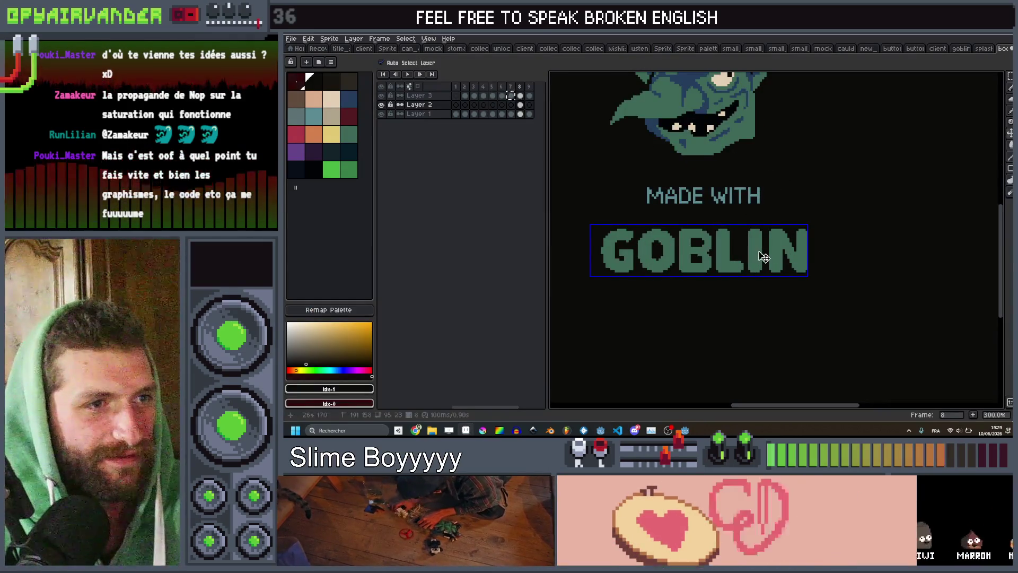
key("b")
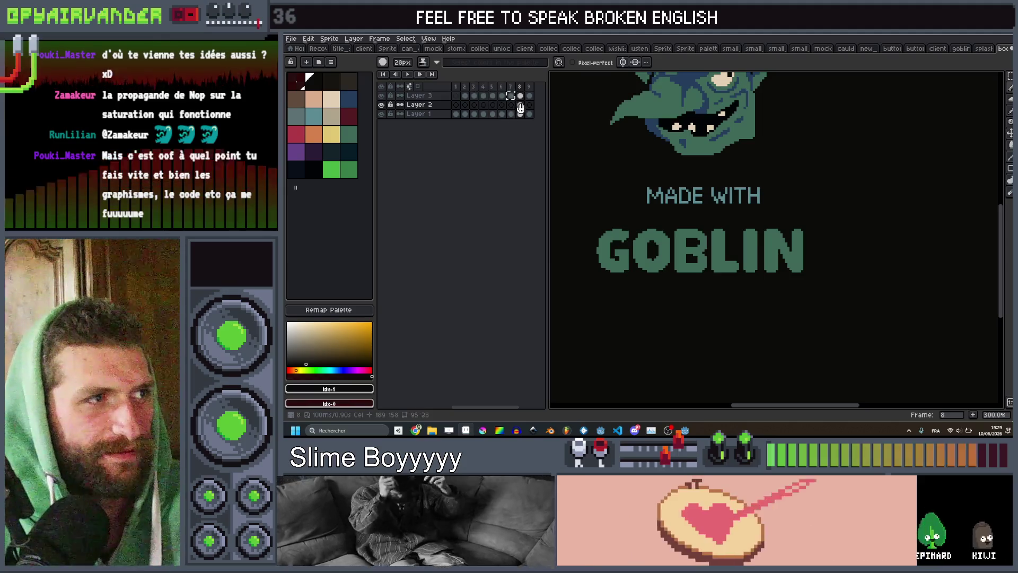
key("period")
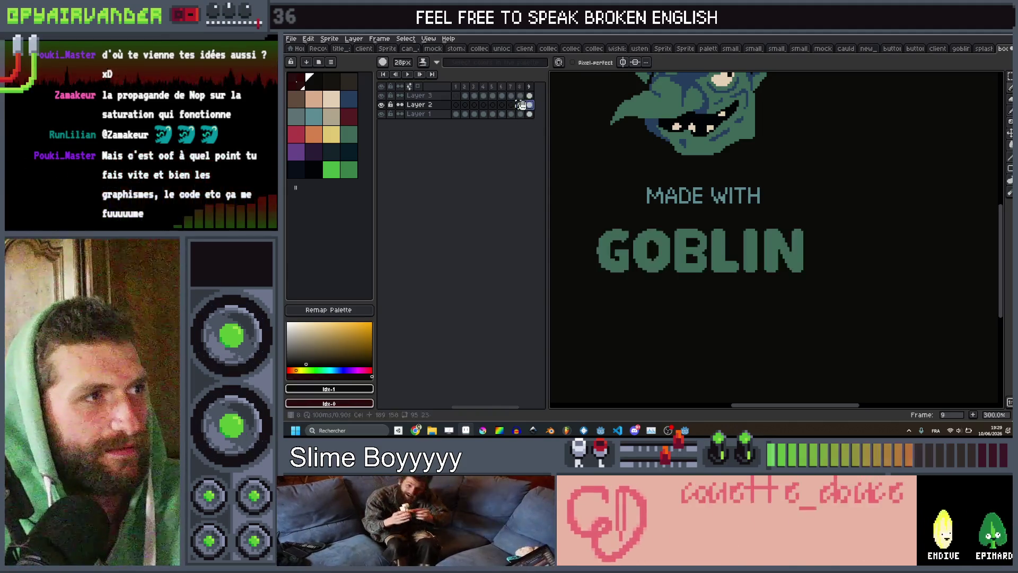
key("comma")
key("comma")
key("comma")
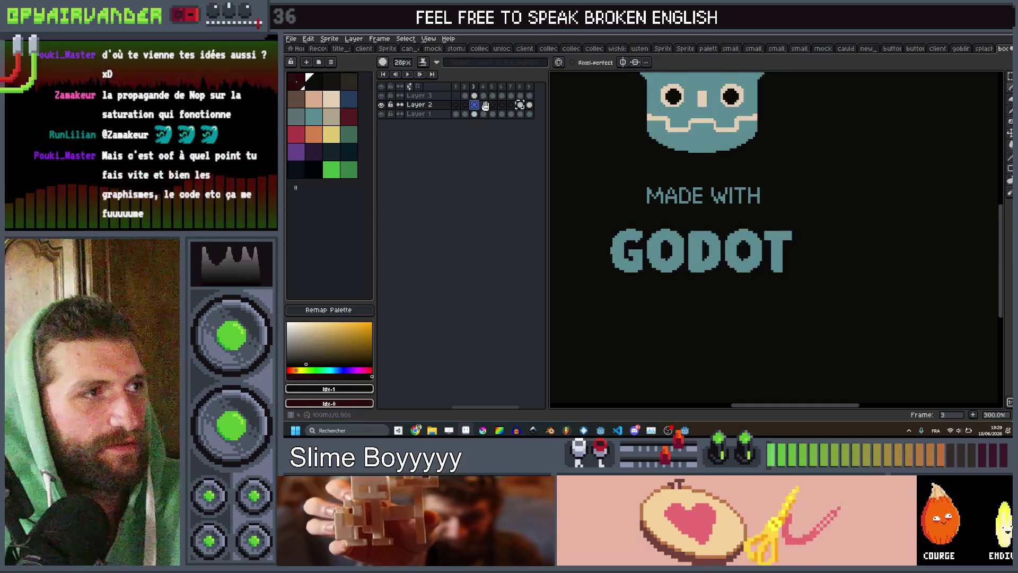
key("period")
key("period")
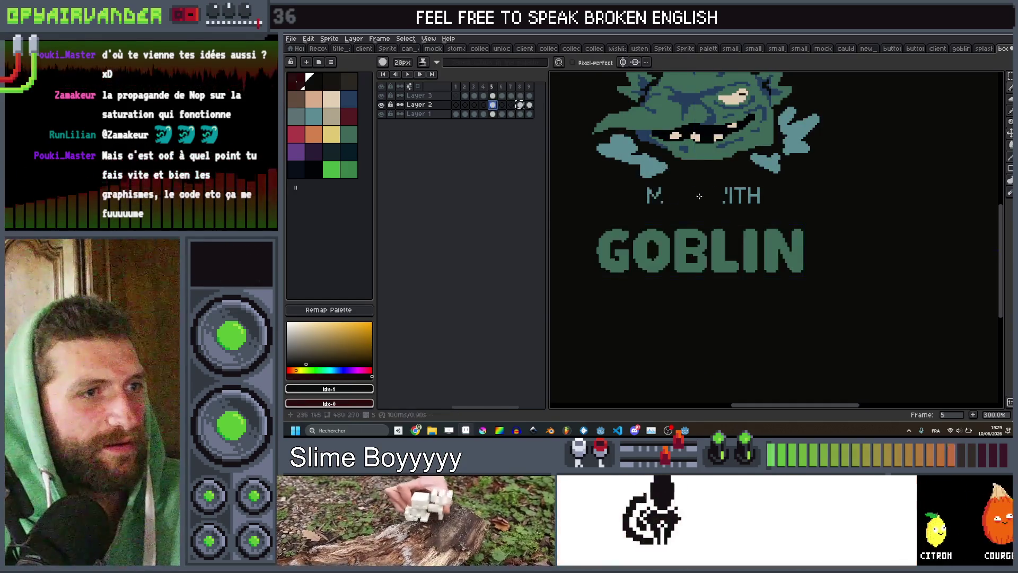
key("q")
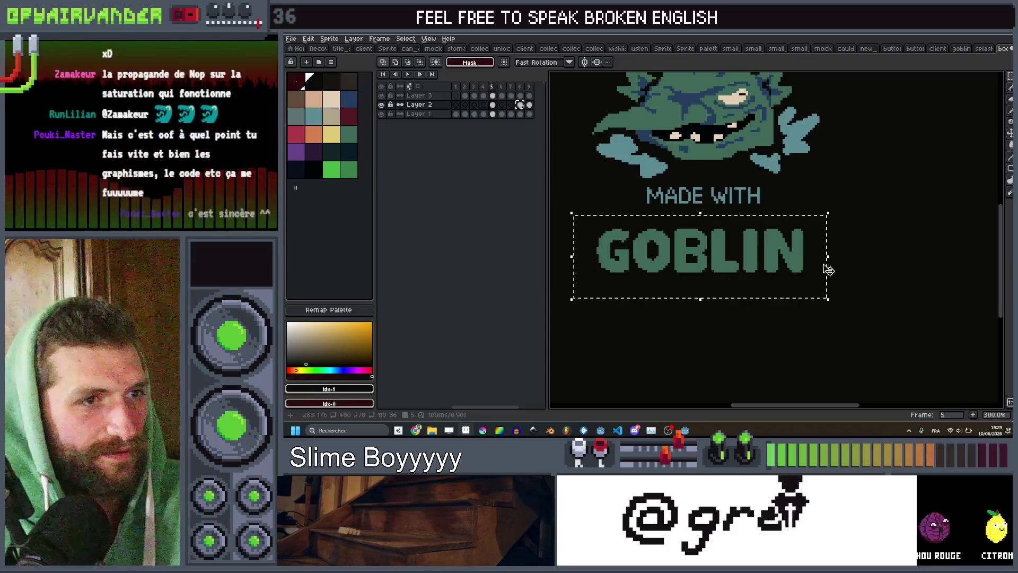
left_click_drag(836, 302, 842, 319)
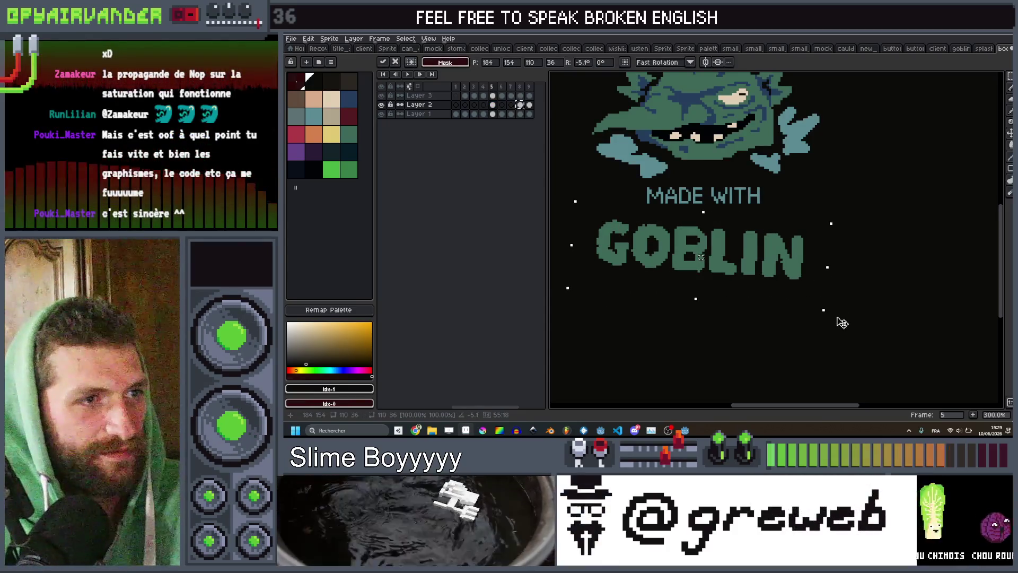
left_click(682, 211)
Step: Tilt the GOBLIN title about 7.4° on frame 6 and adjust it on frame 7
left_click(502, 105)
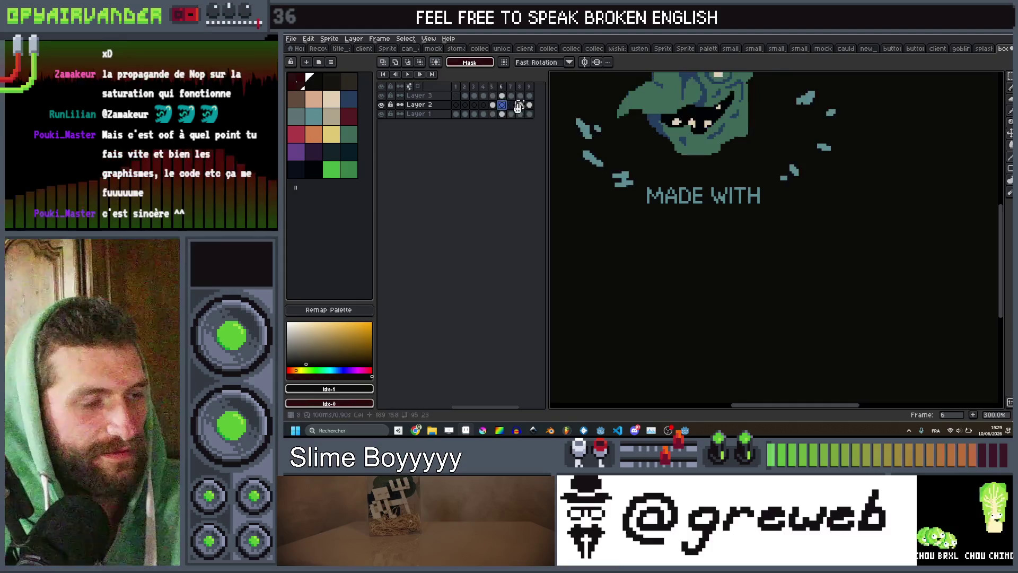
left_click_drag(839, 209, 581, 300)
left_click_drag(847, 204, 843, 192)
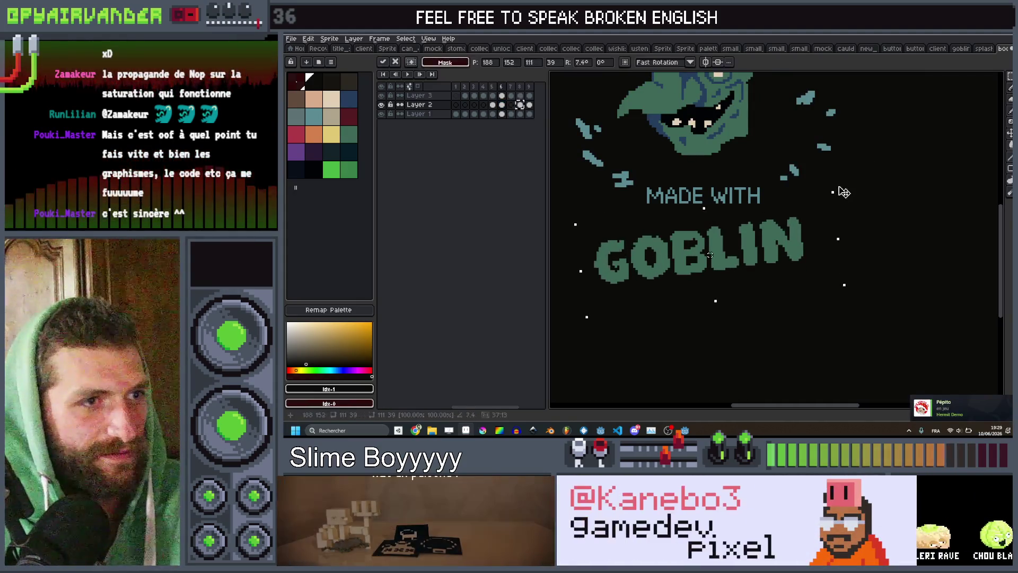
left_click(513, 105)
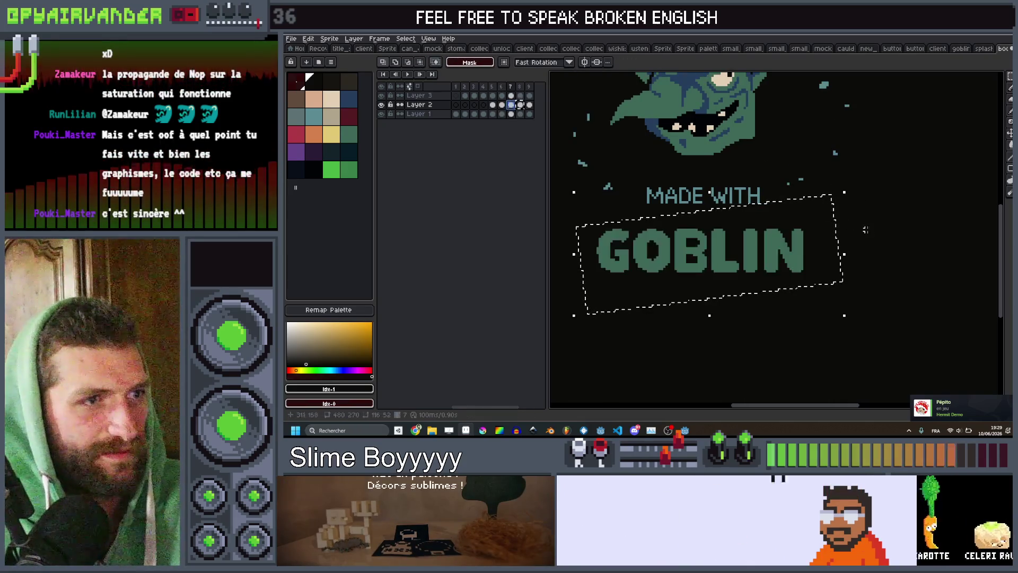
left_click_drag(819, 219, 610, 282)
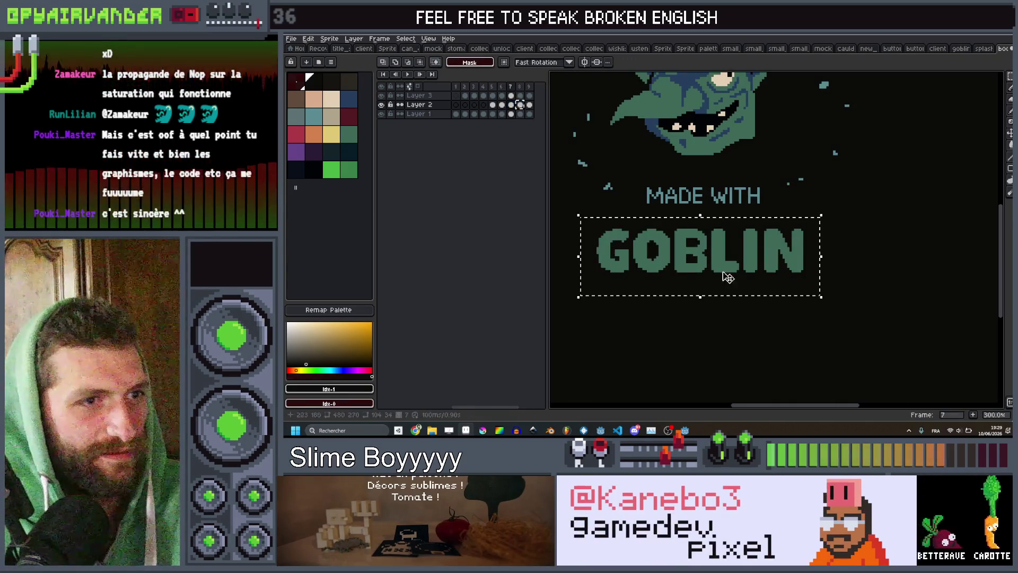
left_click(859, 282)
Step: Select the GOBLIN title on frame 8, drop the selection, and start the animation playing
left_click(520, 105)
mouse_move(841, 214)
left_mouse_down()
mouse_move(551, 309)
mouse_move(589, 303)
left_mouse_up()
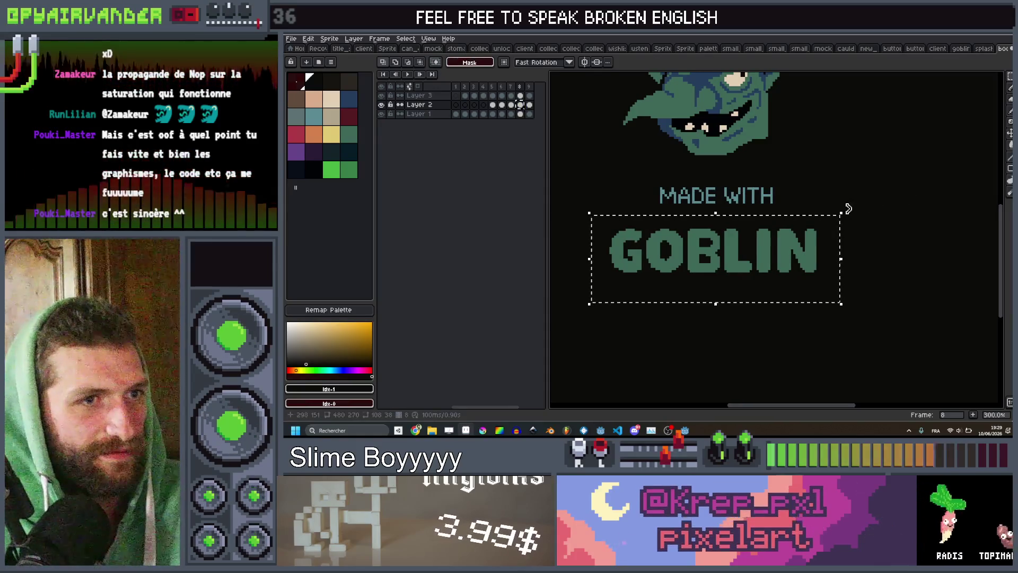
key("ctrl+d")
key("Right")
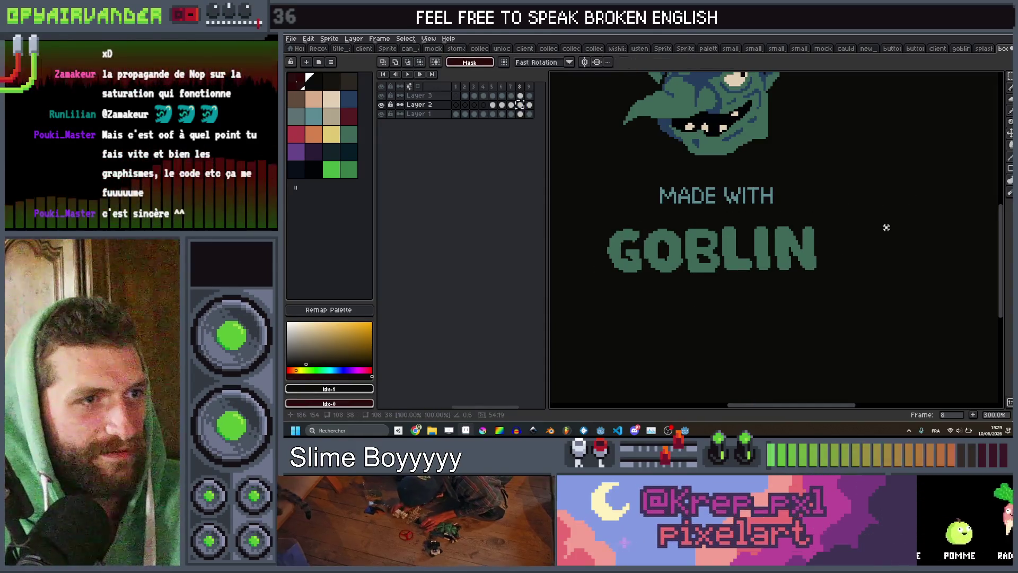
scroll(884, 222, "down", 2)
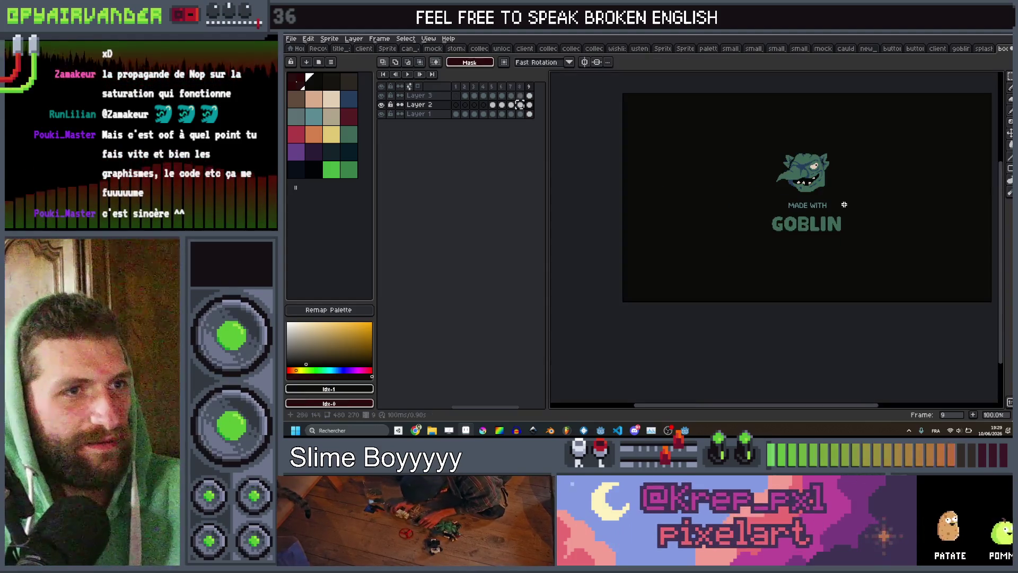
left_click(408, 74)
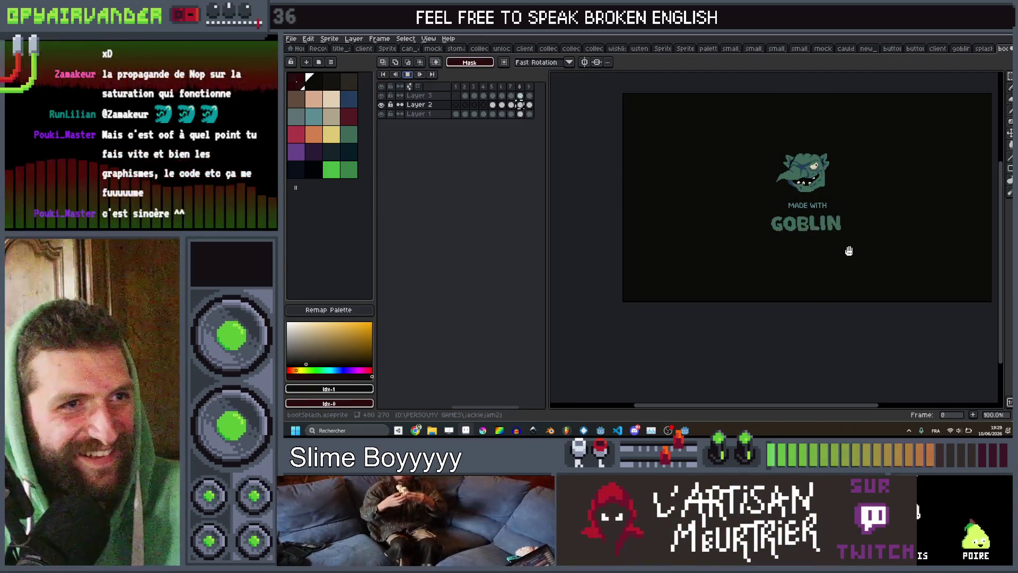
Step: Watch the splash animation while panning and zooming, then select the MADE WITH text
left_click_drag(849, 251, 751, 265)
scroll(764, 257, "up", 2)
scroll(745, 243, "down", 2)
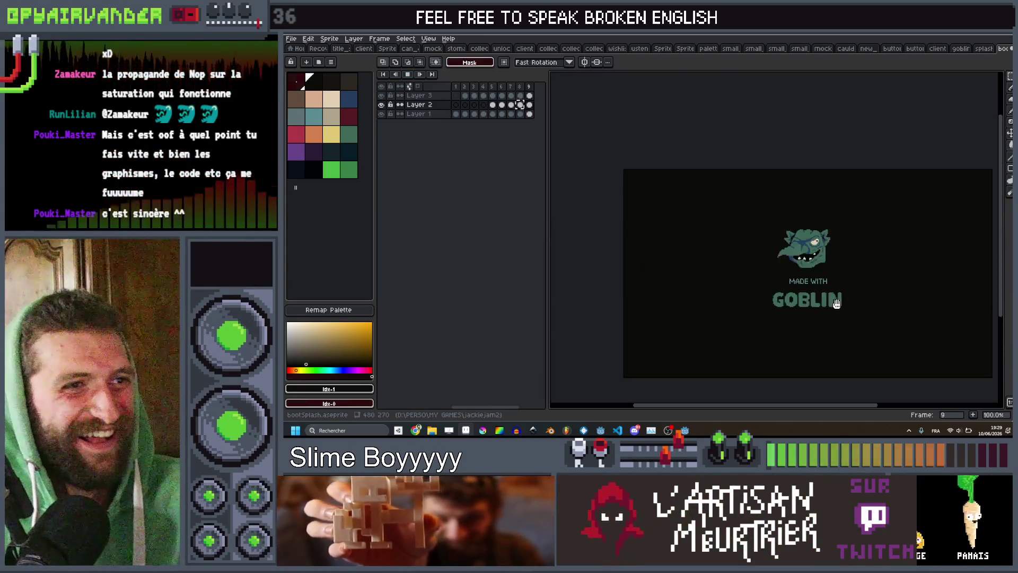
scroll(836, 300, "up", 1)
scroll(846, 303, "down", 1)
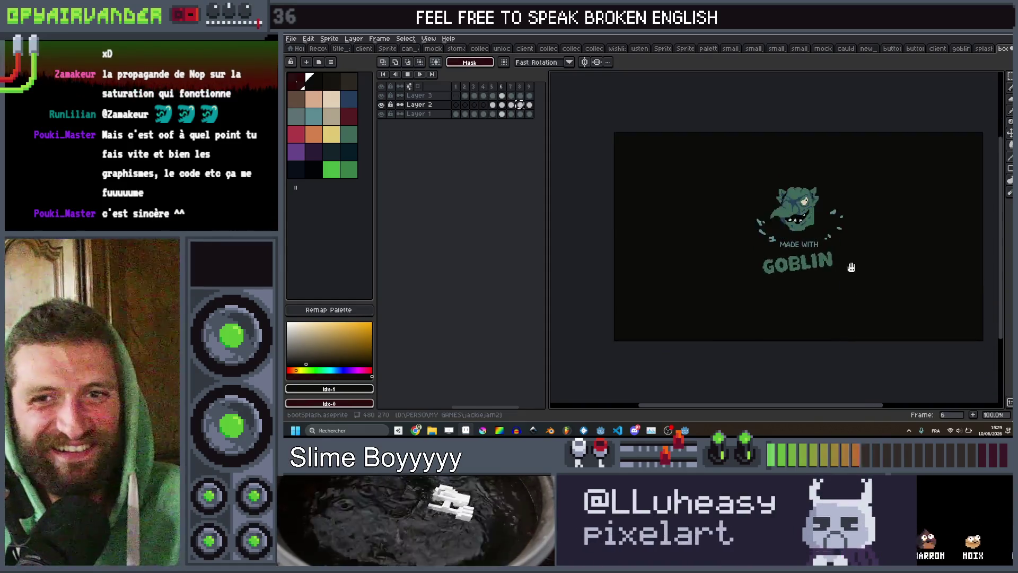
scroll(859, 286, "up", 1)
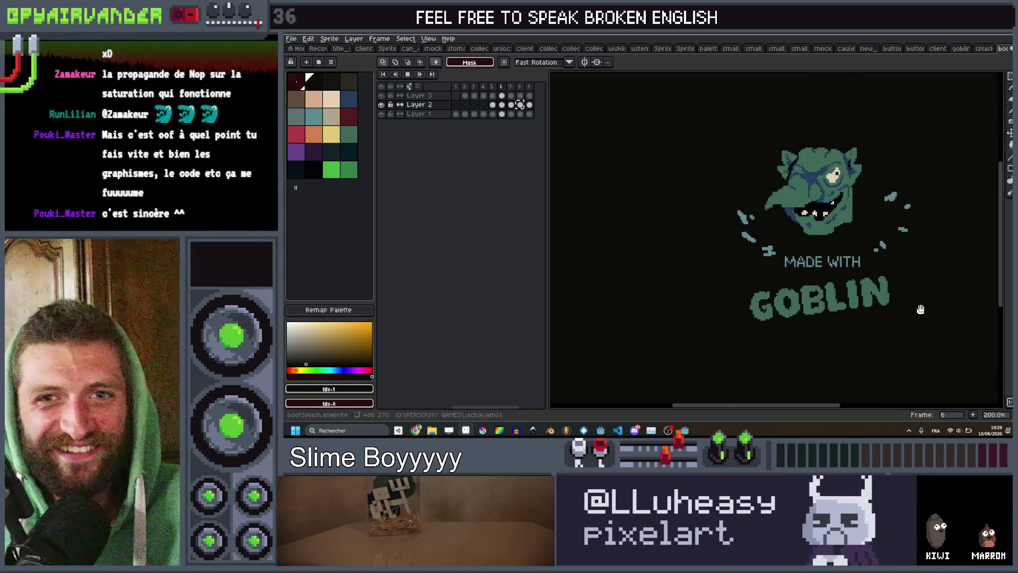
scroll(901, 305, "down", 1)
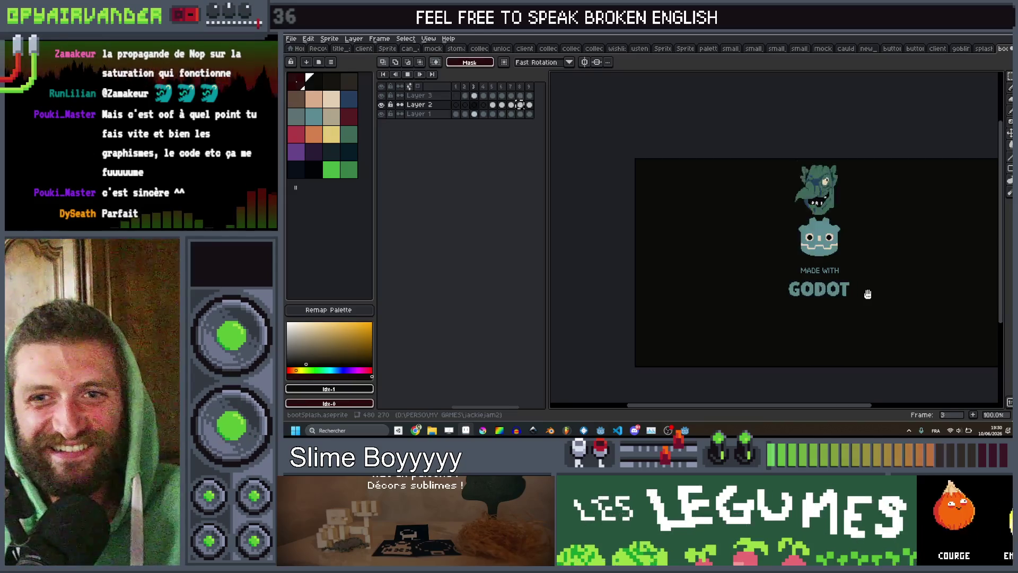
scroll(866, 292, "up", 1)
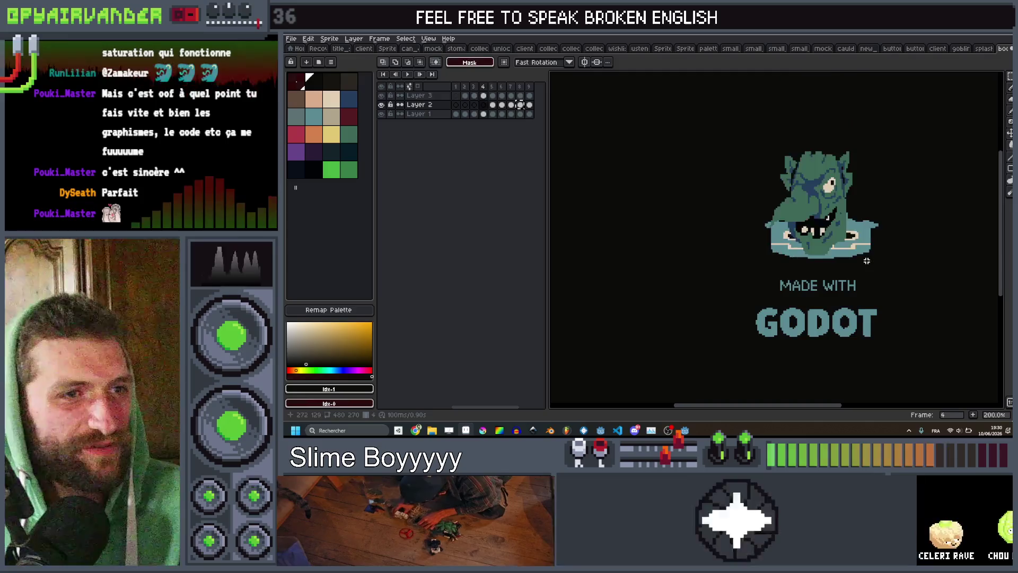
scroll(838, 272, "up", 1)
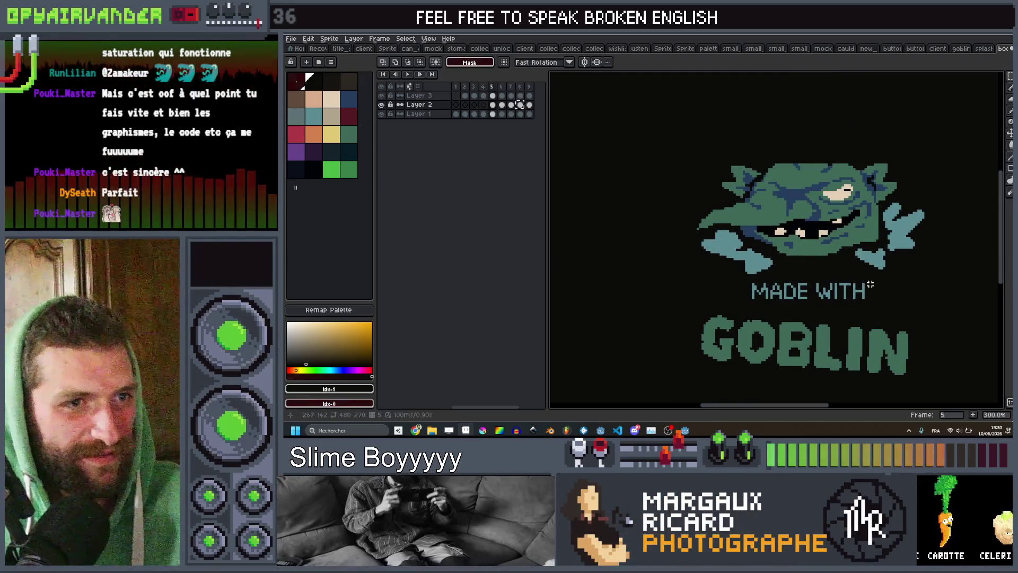
left_click_drag(873, 281, 737, 304)
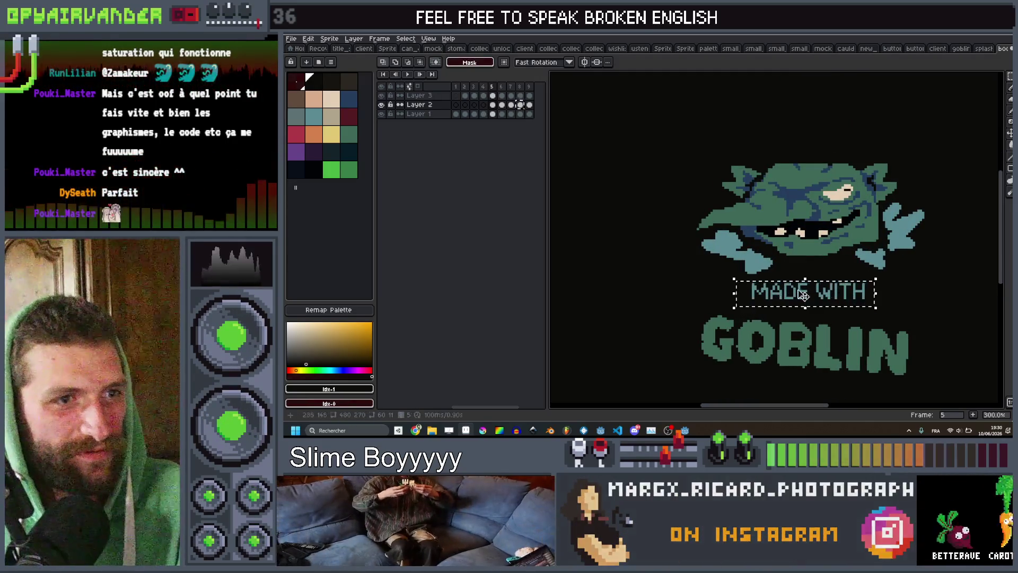
Step: Move the MADE WITH text slightly lower on frame 5
left_click(493, 114)
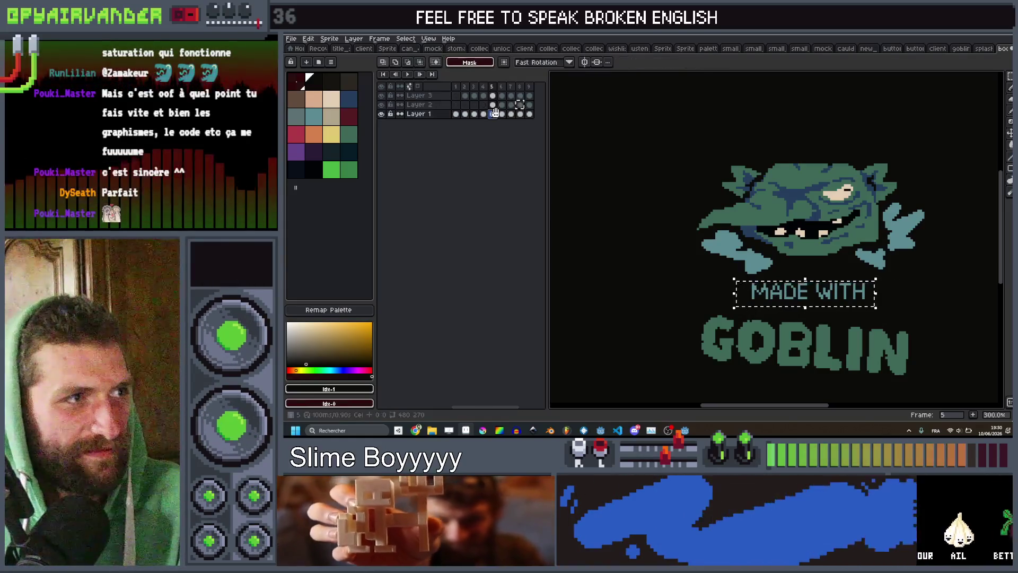
key("Return")
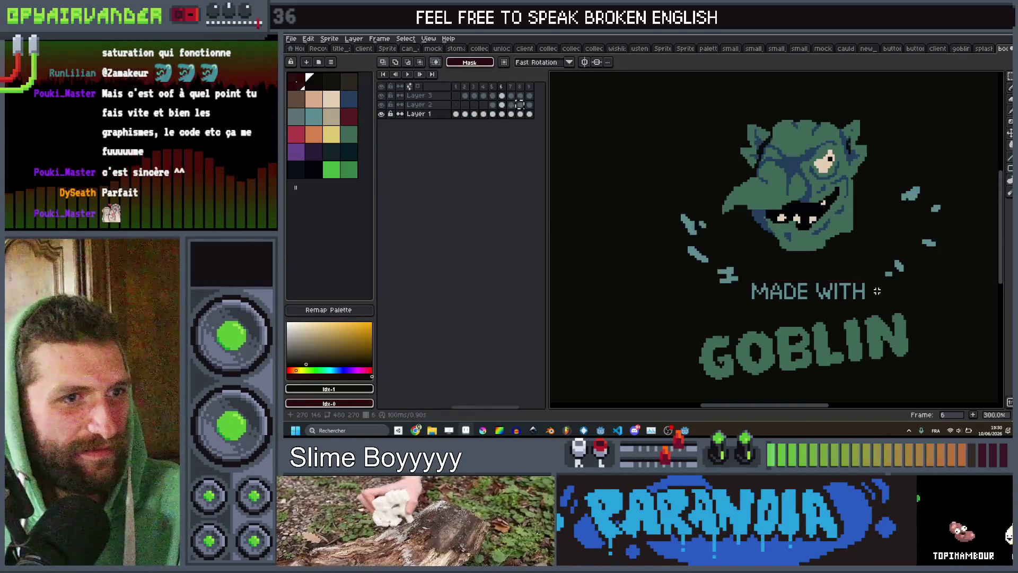
left_click_drag(867, 276, 861, 300)
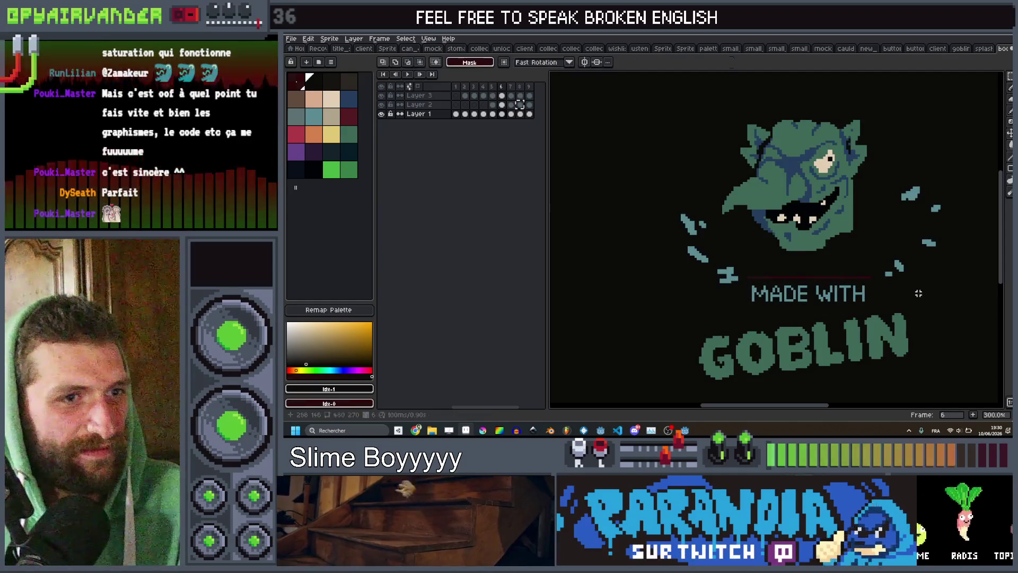
key("Return")
key("Right")
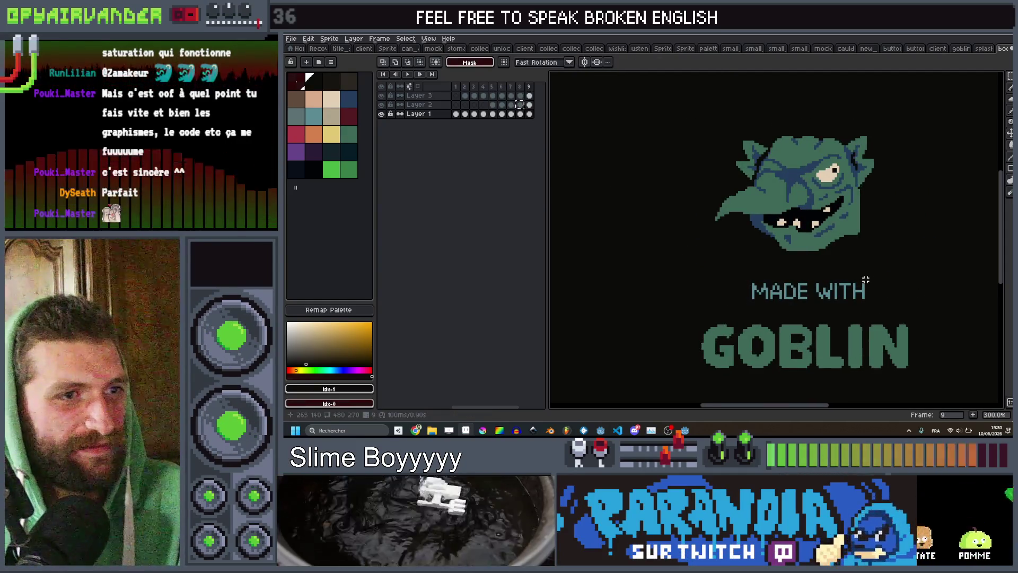
Step: Switch to the Pencil with a 2px brush and step to the next frame
scroll(869, 279, "up", 1)
key("i")
key("b")
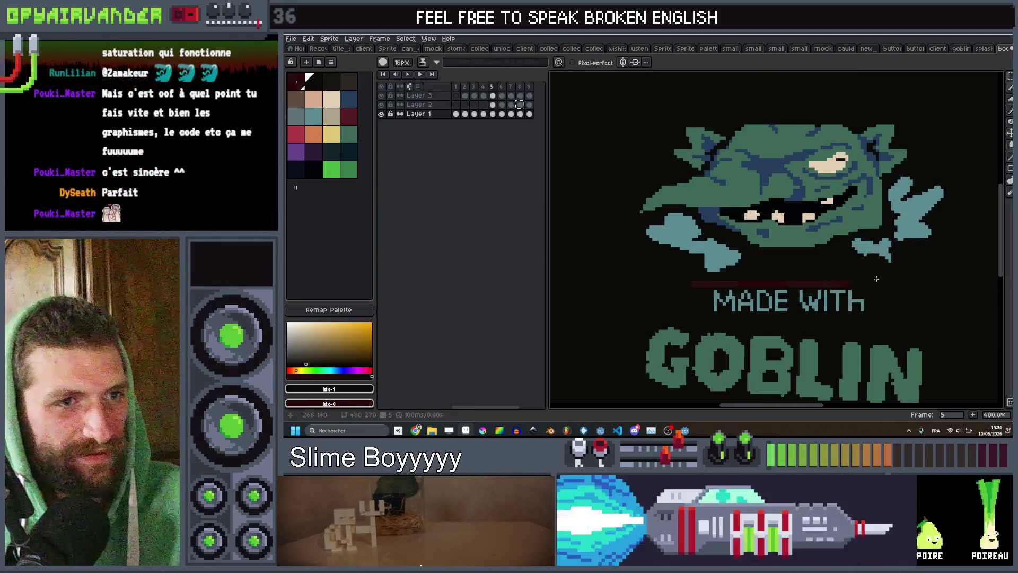
key("plus")
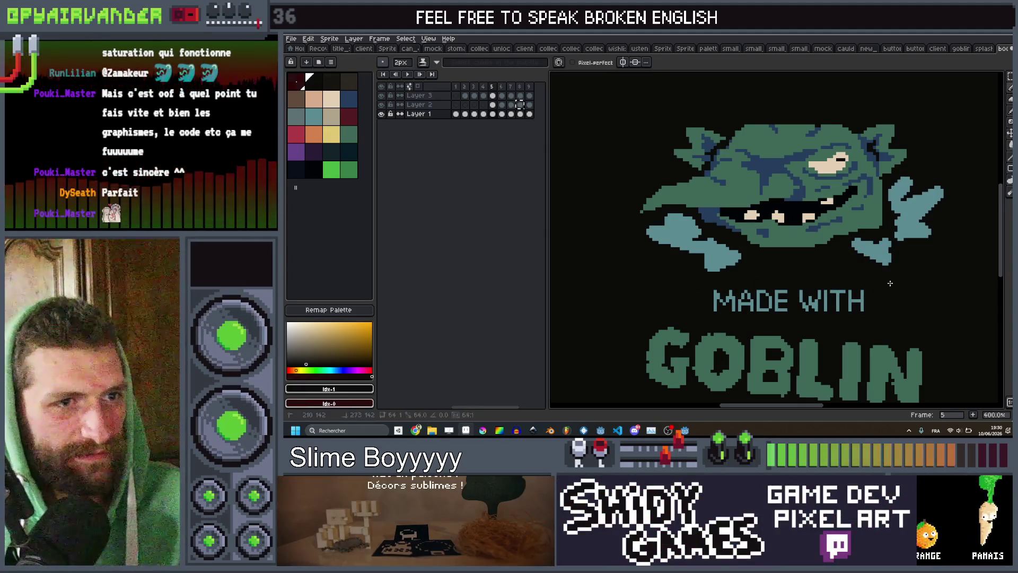
key("period")
scroll(886, 283, "up", 3)
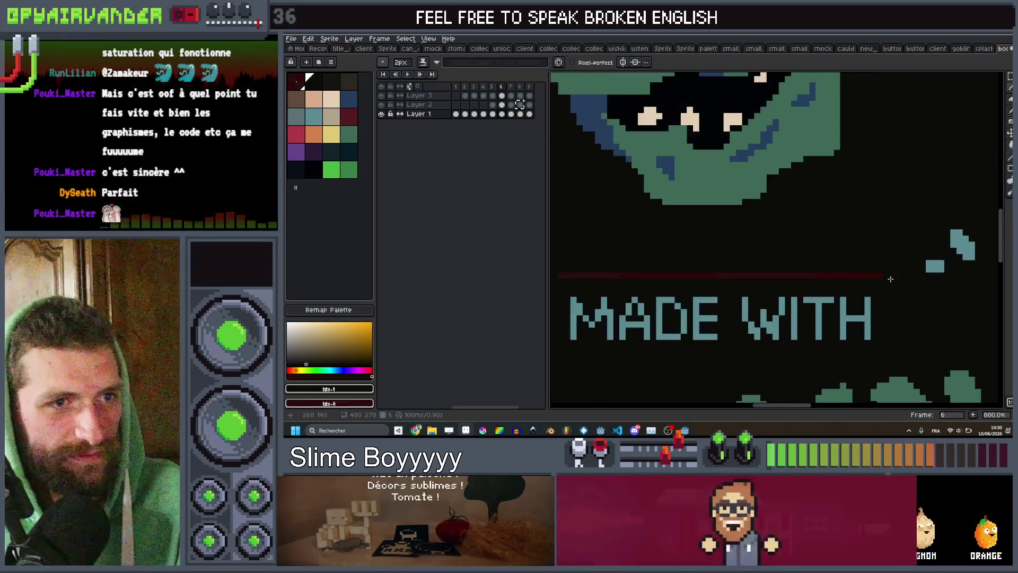
scroll(807, 279, "left", 3)
scroll(680, 276, "down", 5)
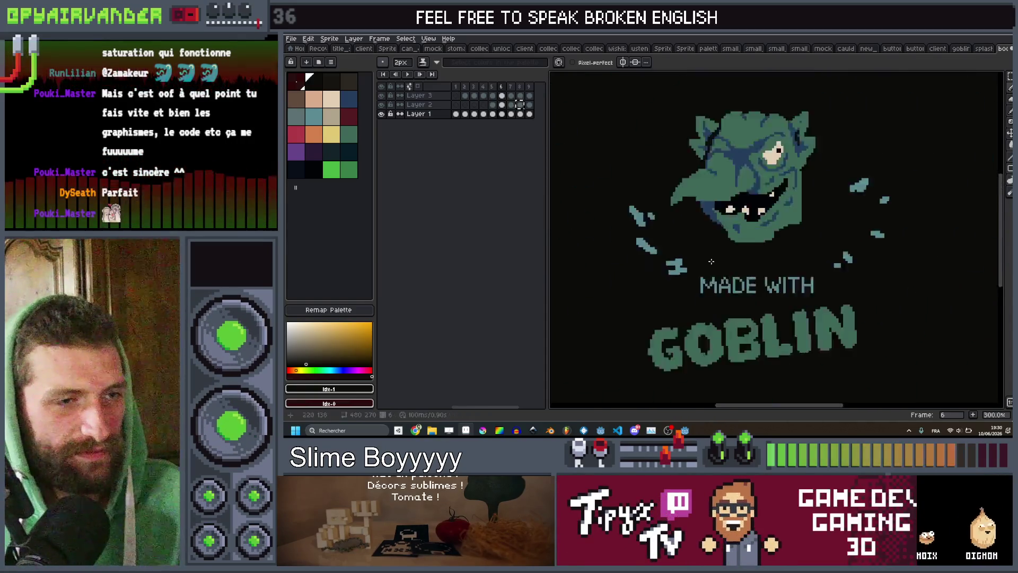
Step: Save the splash sprite, then bring up Save As for bootSplash.aseprite
key("ctrl+s")
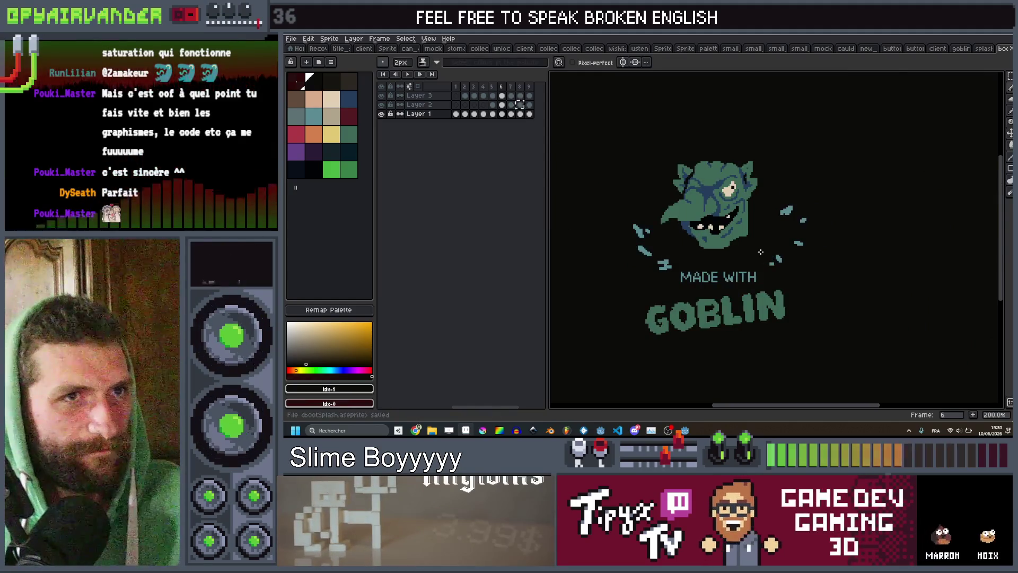
left_click_drag(760, 252, 768, 259)
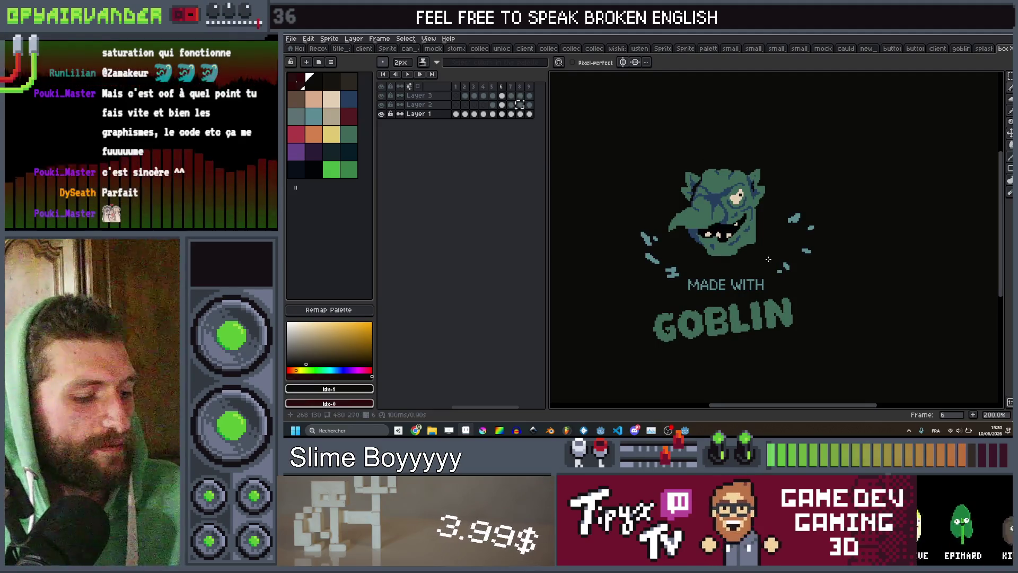
key("ctrl+shift+s")
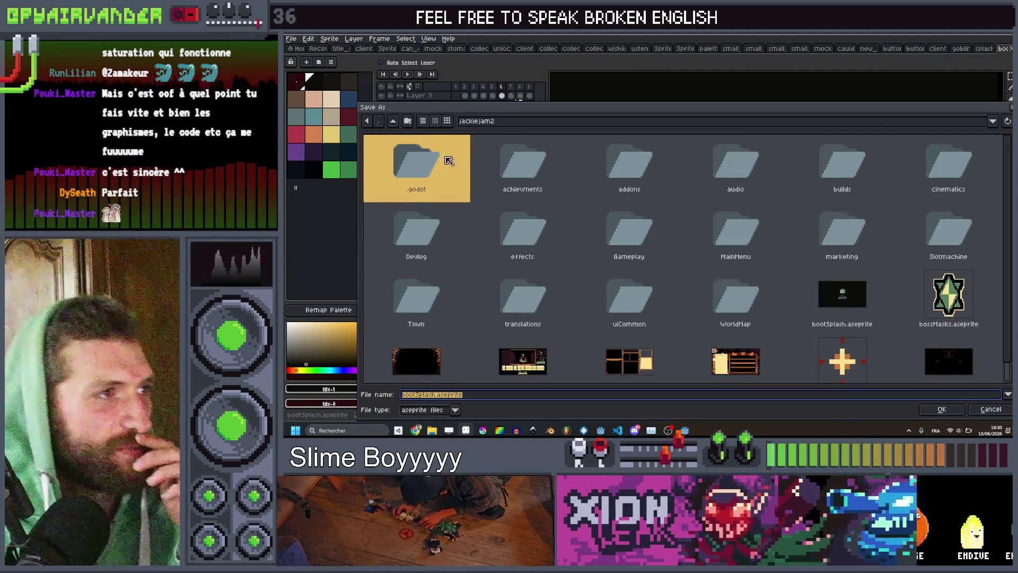
Step: Save bootSplash.aseprite into the slime-soup art ui folder
left_click(503, 123)
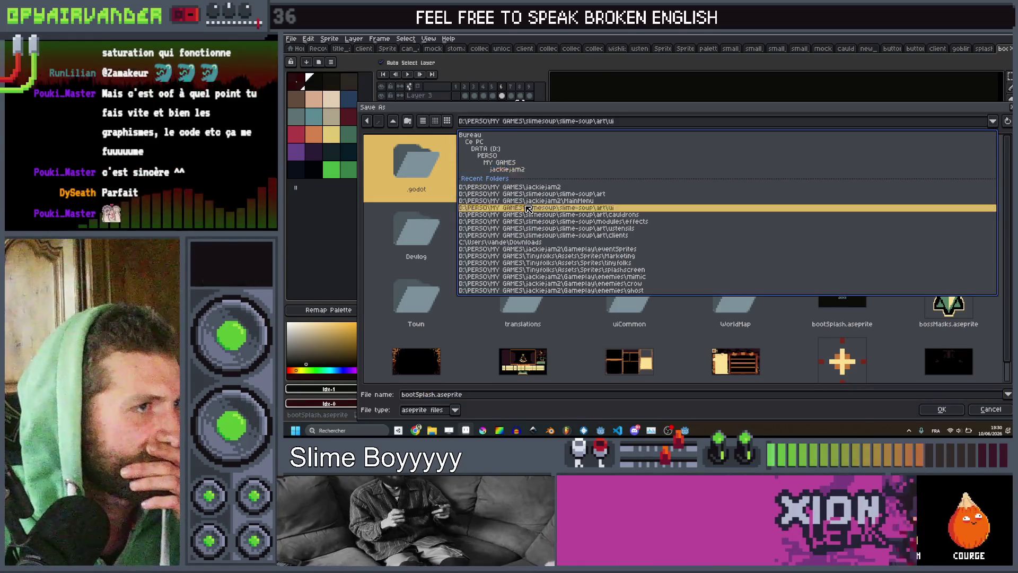
left_click(528, 208)
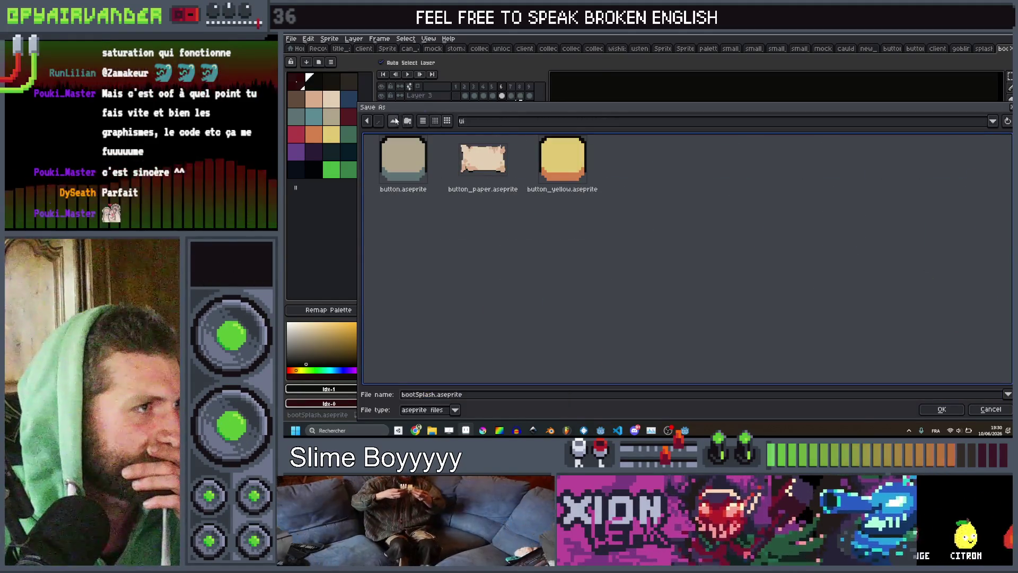
left_click(938, 409)
Step: Export the animation frames as PNG images and switch back to Godot
key("ctrl+alt+shift+s")
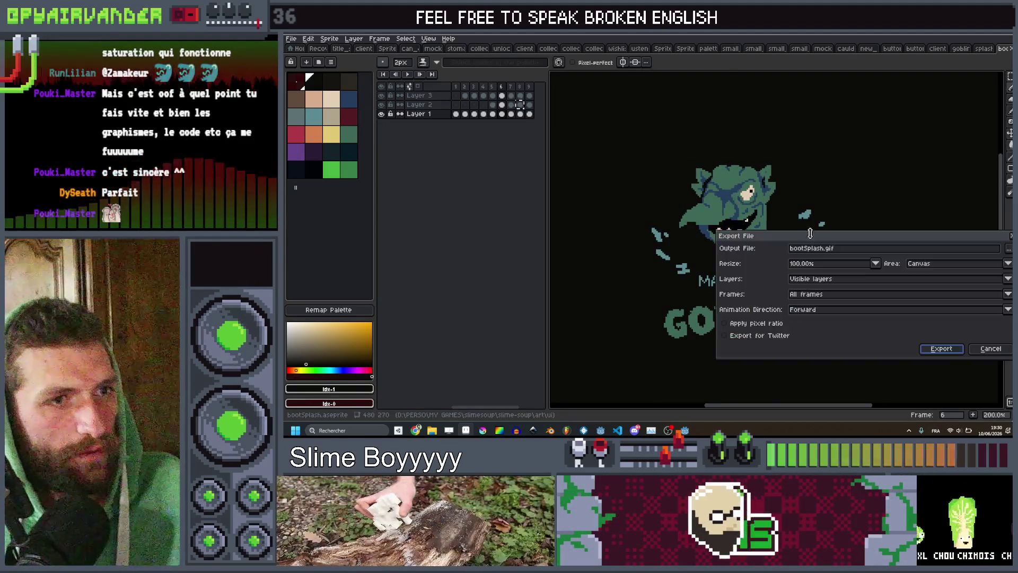
key("BackSpace")
key("BackSpace")
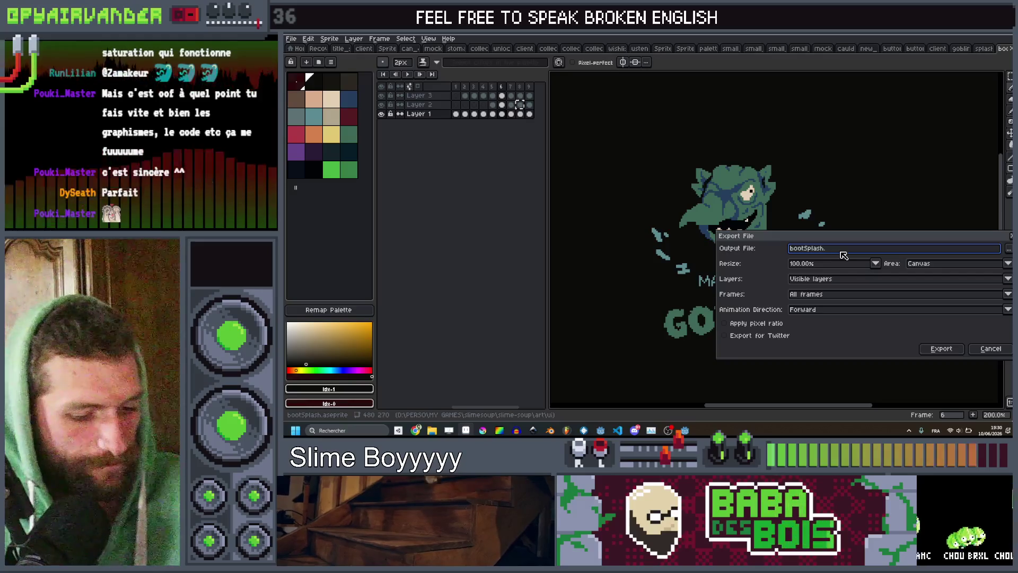
type("png")
key("Return")
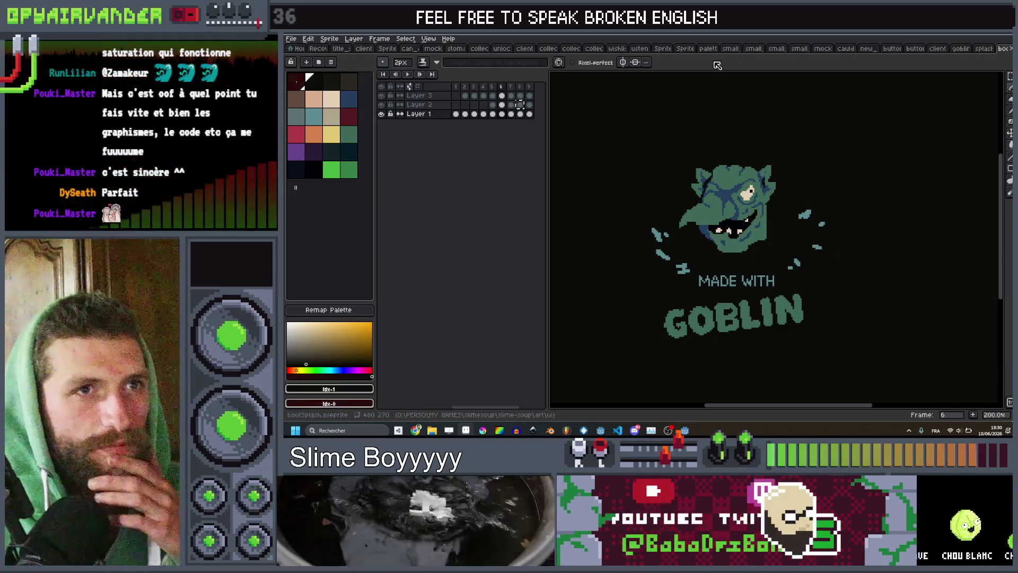
key("alt+Tab")
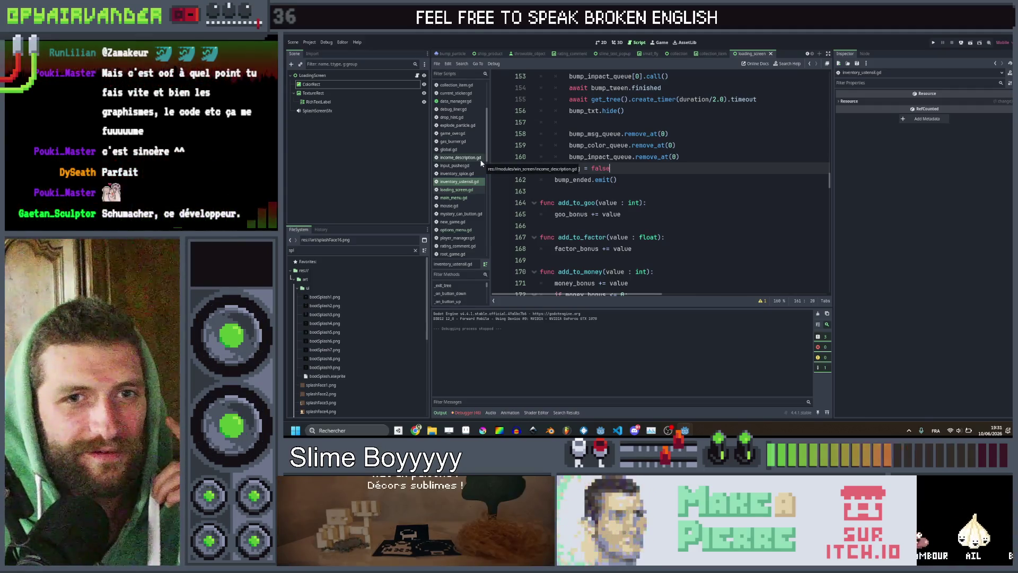
Step: Select the LoadingScreen root node in the Scene dock and open its context menu
left_click(408, 144)
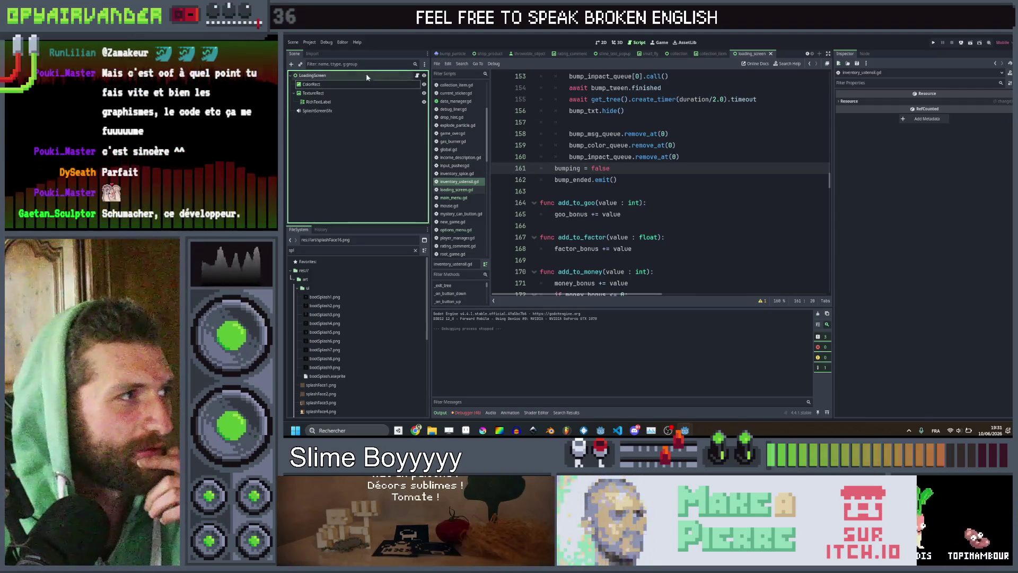
left_click(356, 75)
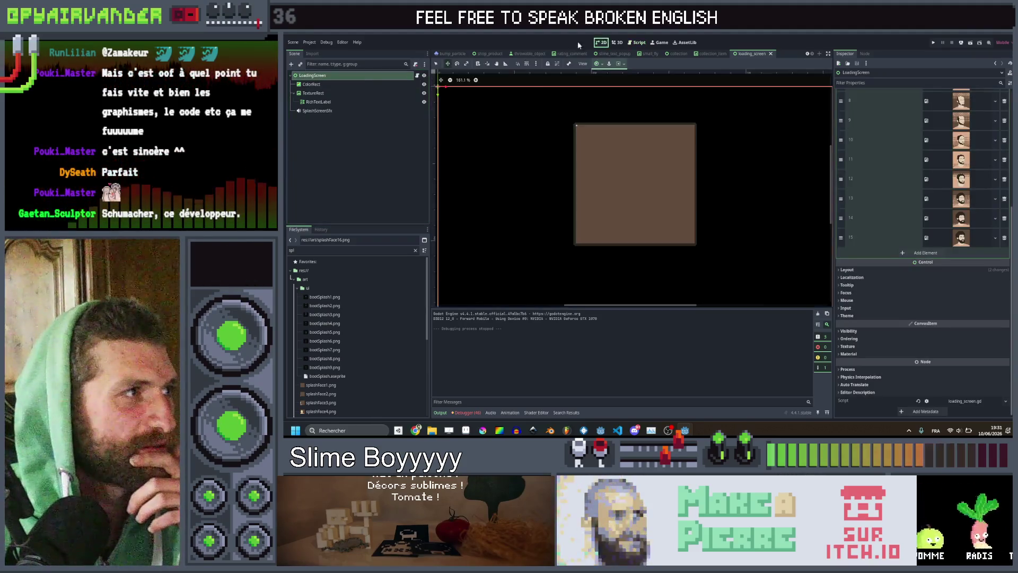
right_click(331, 78)
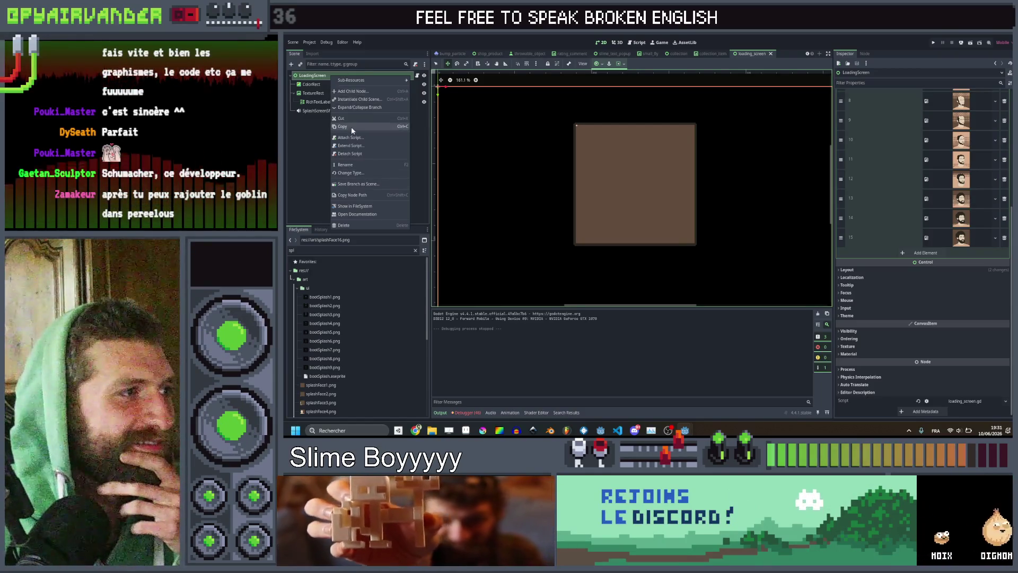
Step: Add a TextureRect child showing bootSplash1.png under LoadingScreen, then return to Aseprite
left_click(358, 96)
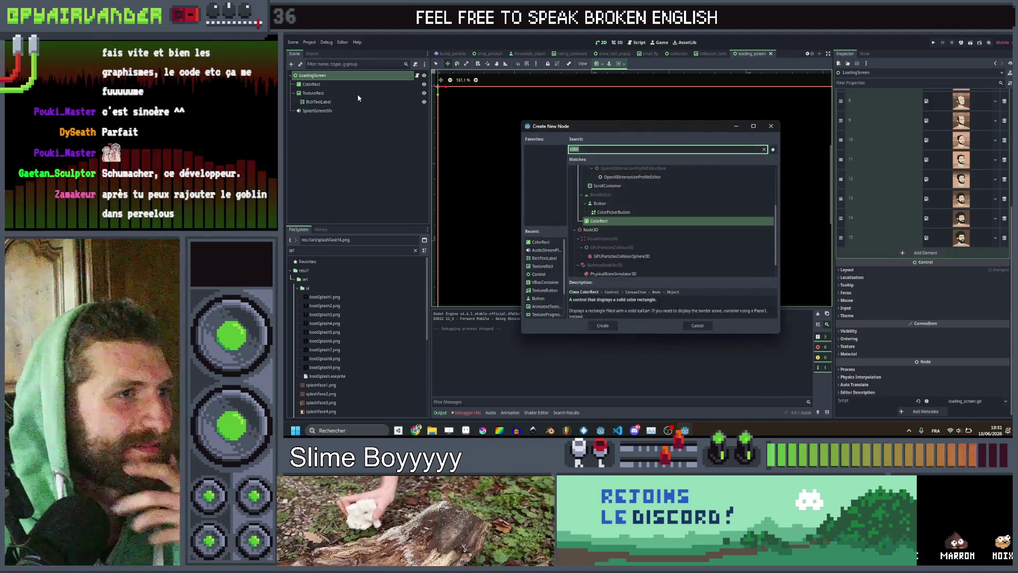
type("textu")
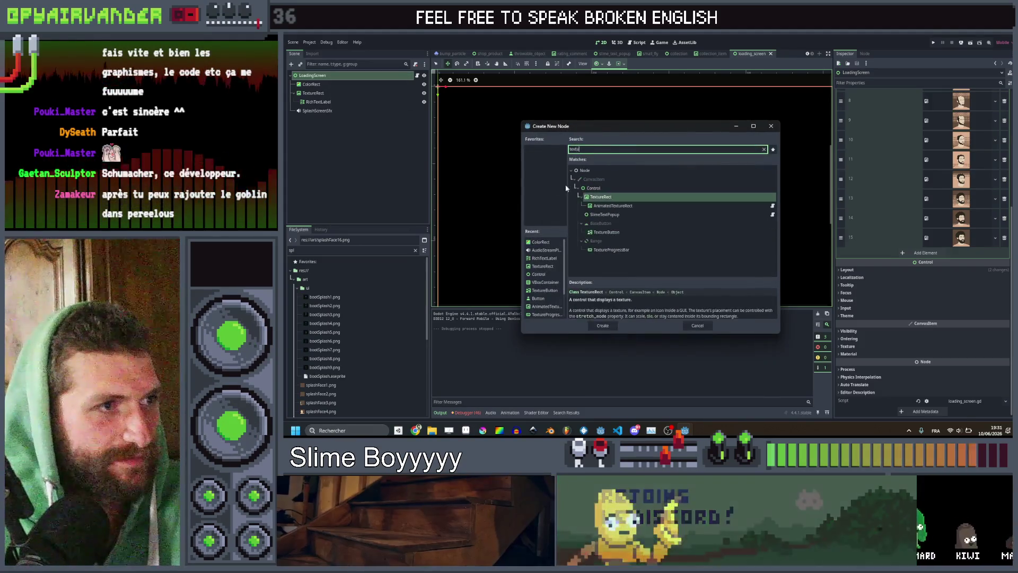
double_click(600, 196)
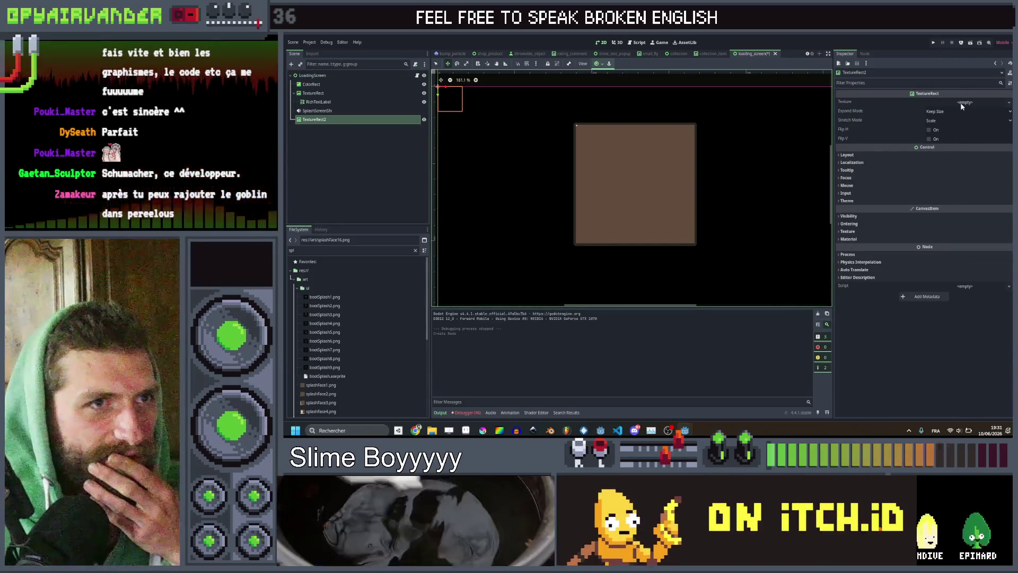
left_click(965, 102)
left_click(968, 247)
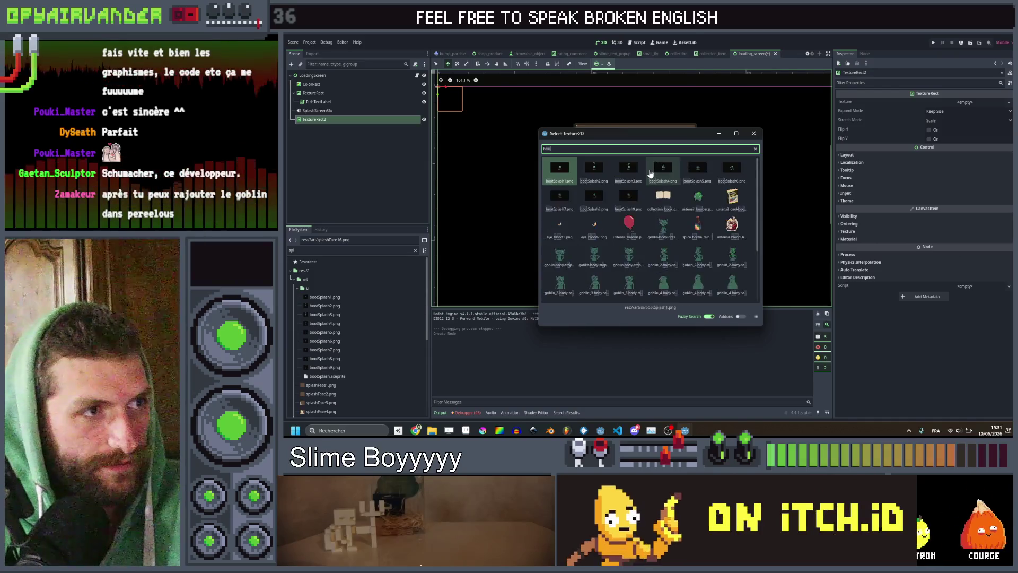
double_click(593, 170)
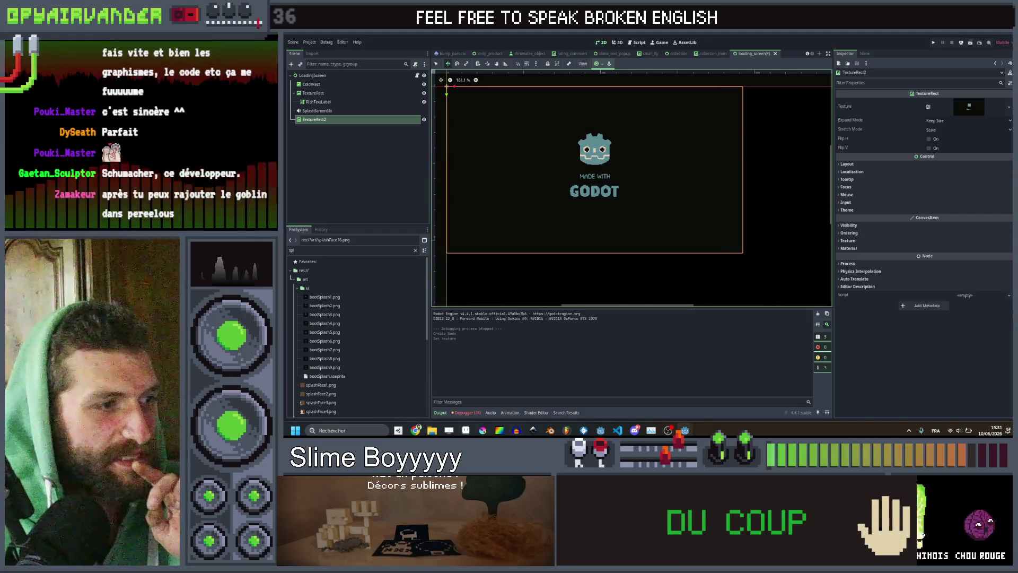
key("alt+Tab")
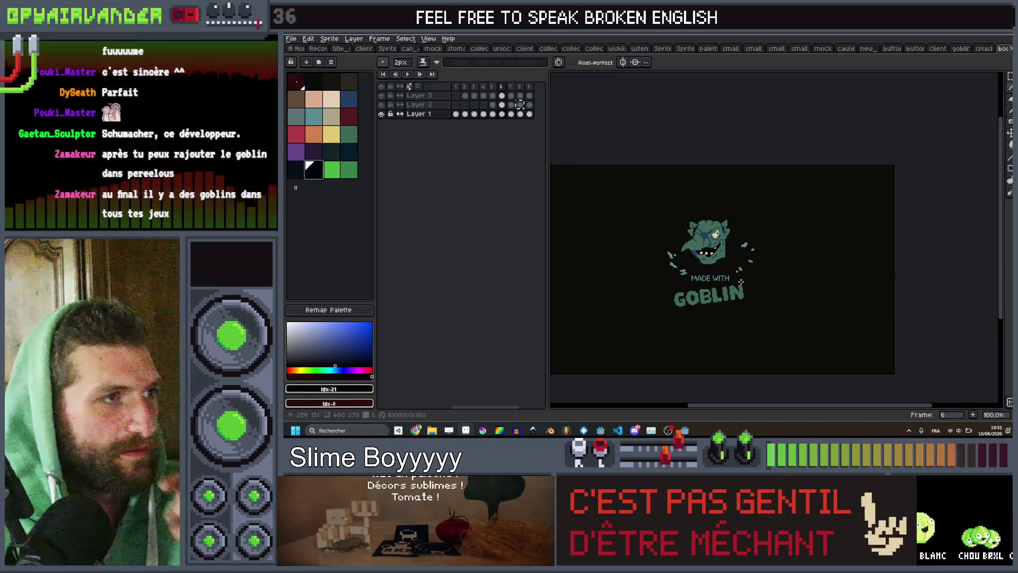
key("g")
left_click(803, 273)
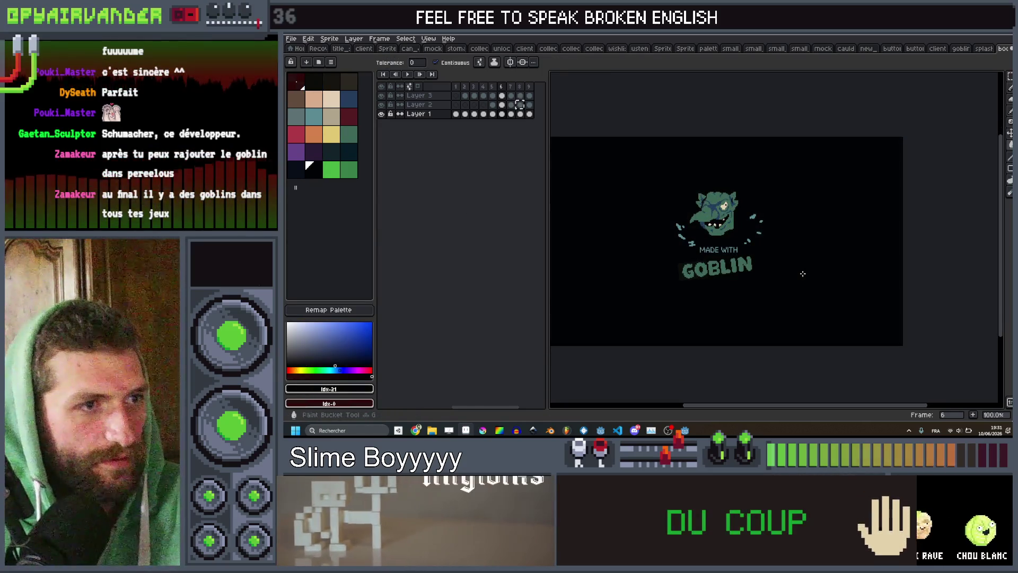
scroll(681, 274, "up", 2)
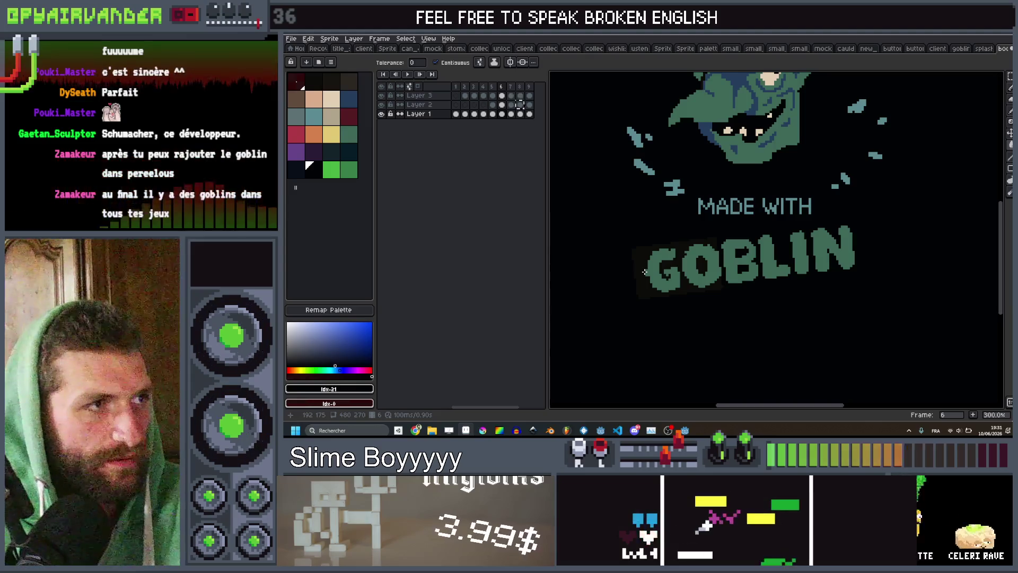
key("Right")
key("Right")
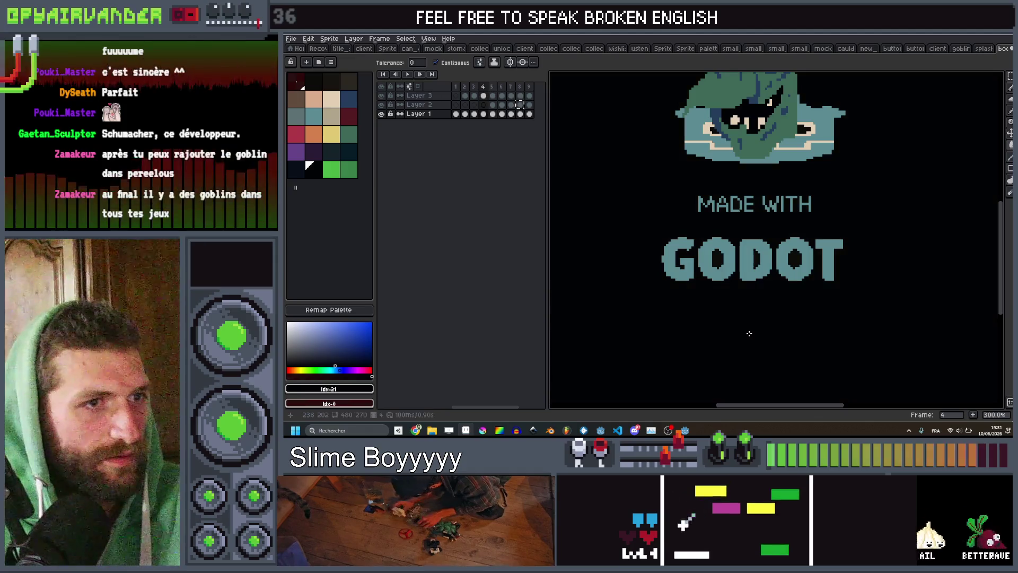
scroll(813, 295, "up", 3)
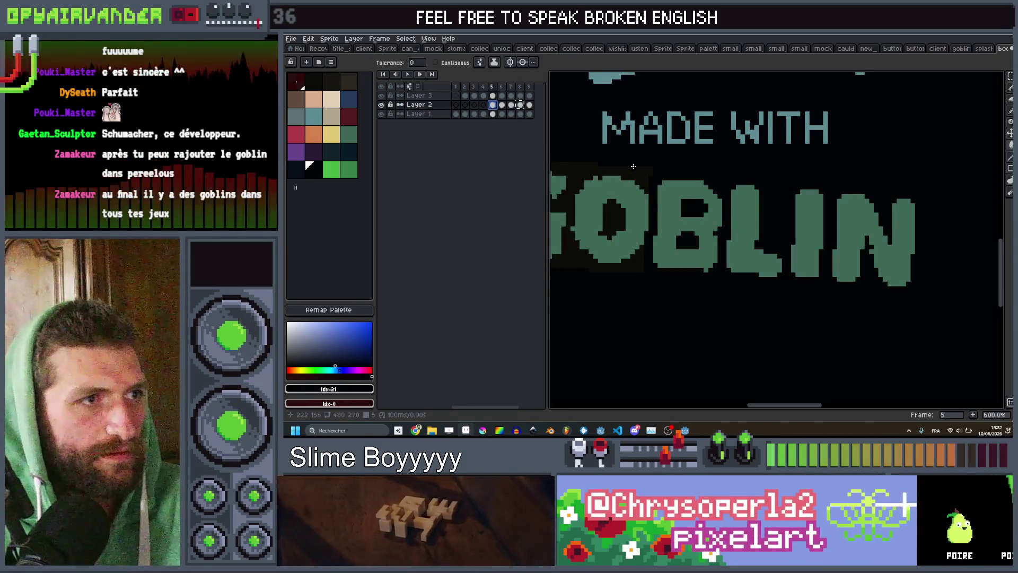
left_click(501, 105)
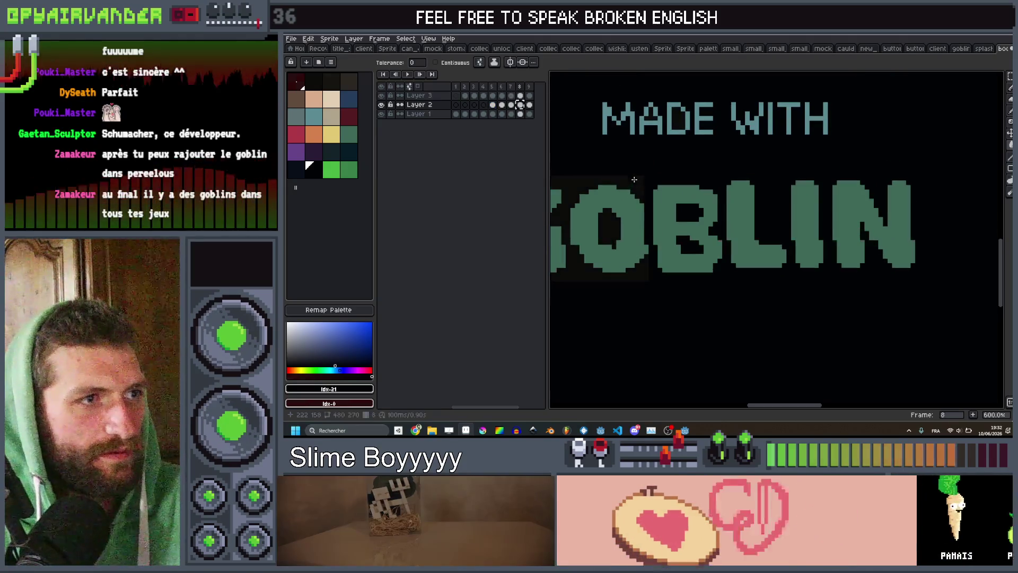
key("Right")
key("Right")
scroll(667, 192, "down", 2)
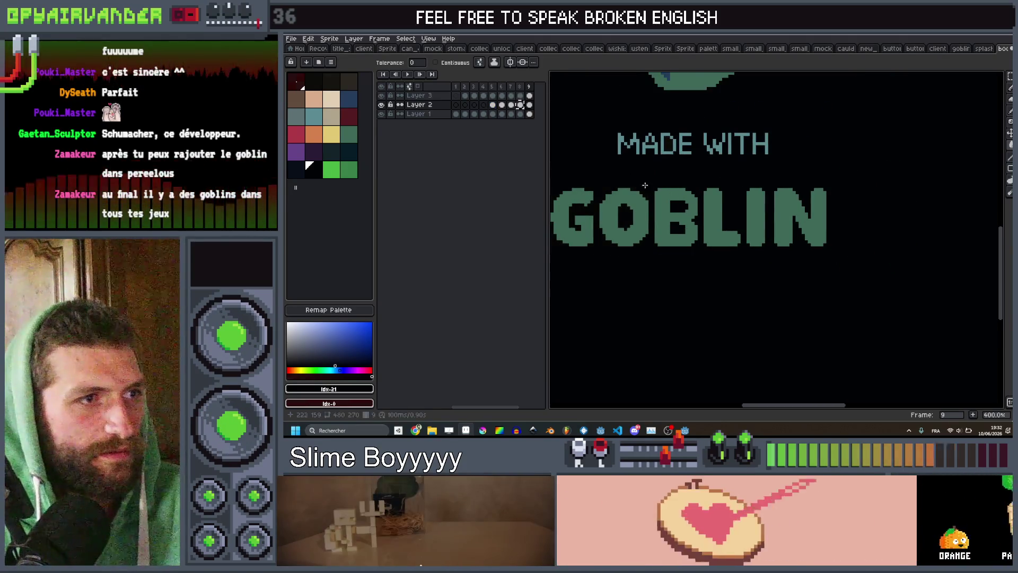
scroll(686, 170, "down", 6)
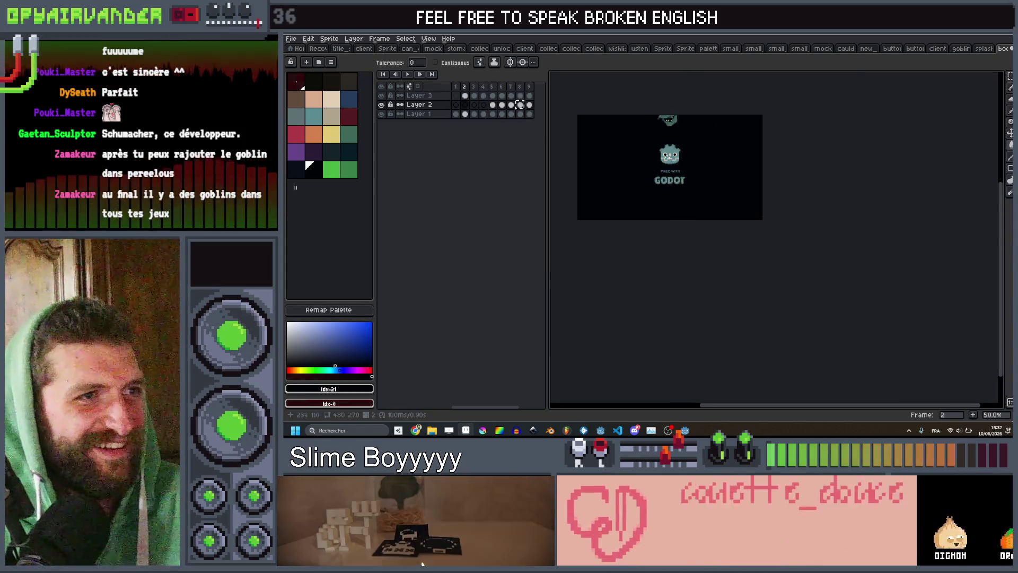
scroll(695, 180, "up", 3)
scroll(710, 193, "down", 2)
left_click_drag(714, 197, 717, 181)
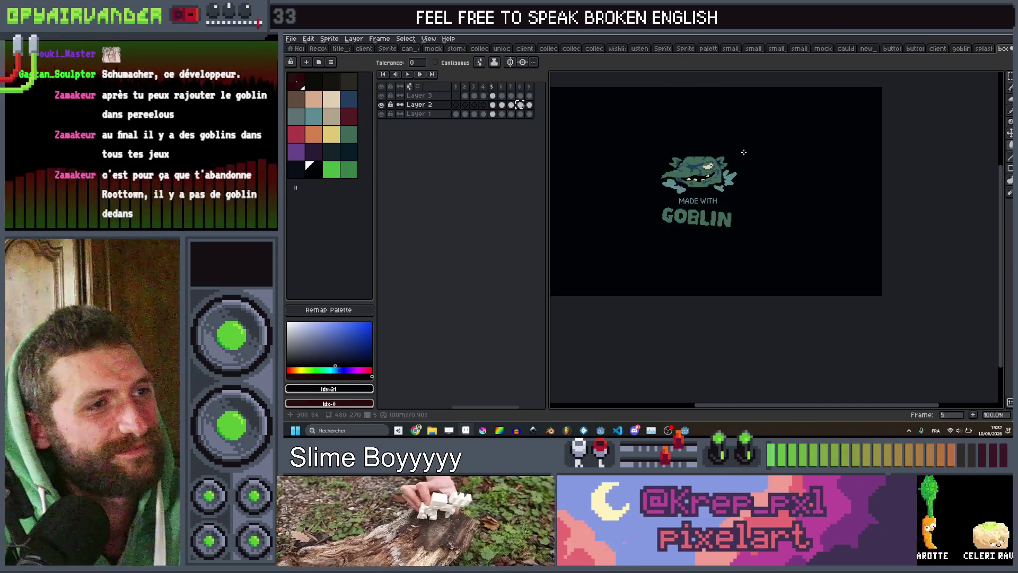
Step: Scale the goblin head up slightly on frames 7 and 8 using a marquee transform
scroll(696, 153, "up", 1)
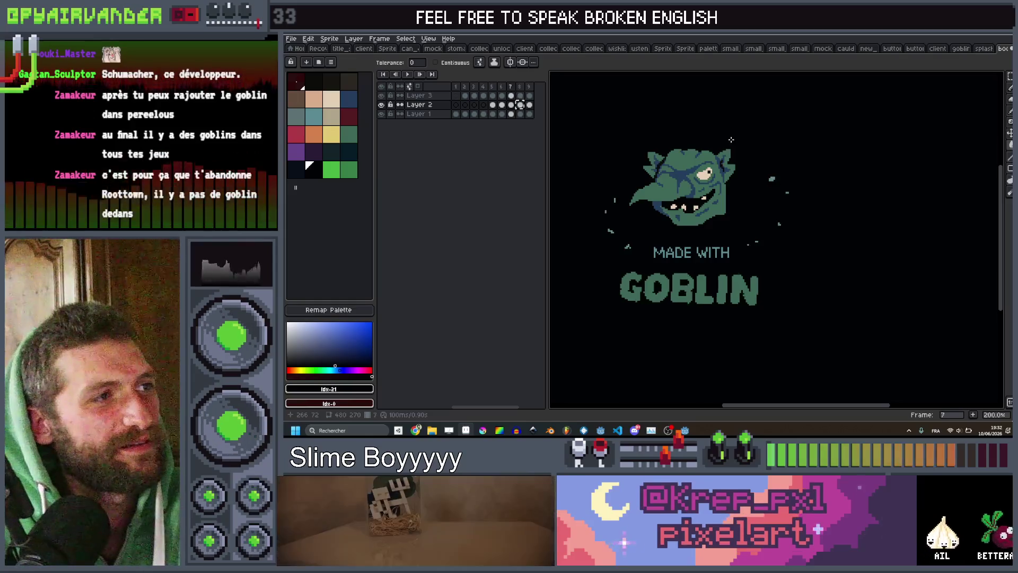
key("m")
mouse_move(766, 139)
left_mouse_down()
mouse_move(673, 242)
mouse_move(645, 240)
left_mouse_up()
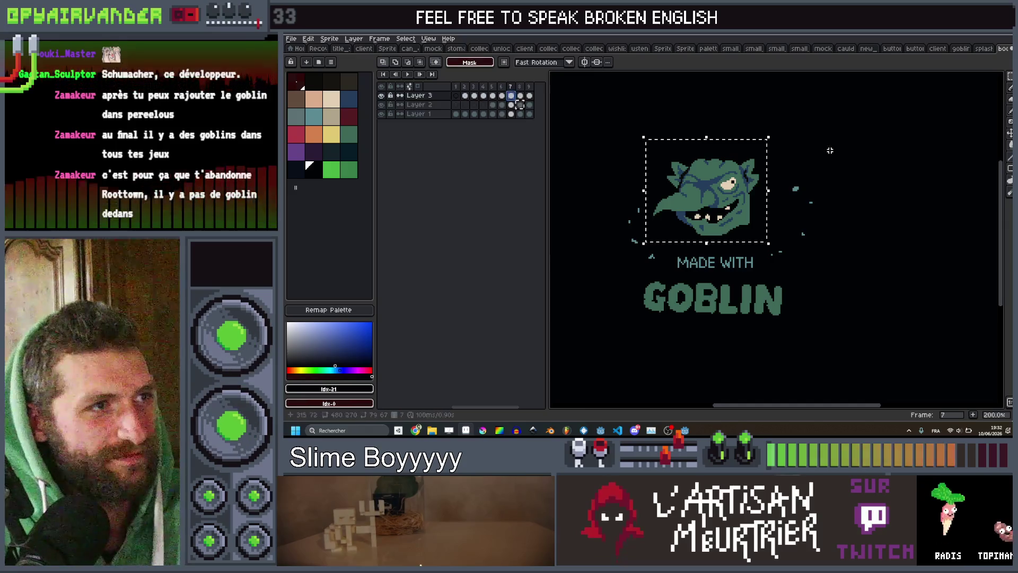
left_click_drag(773, 132, 779, 143)
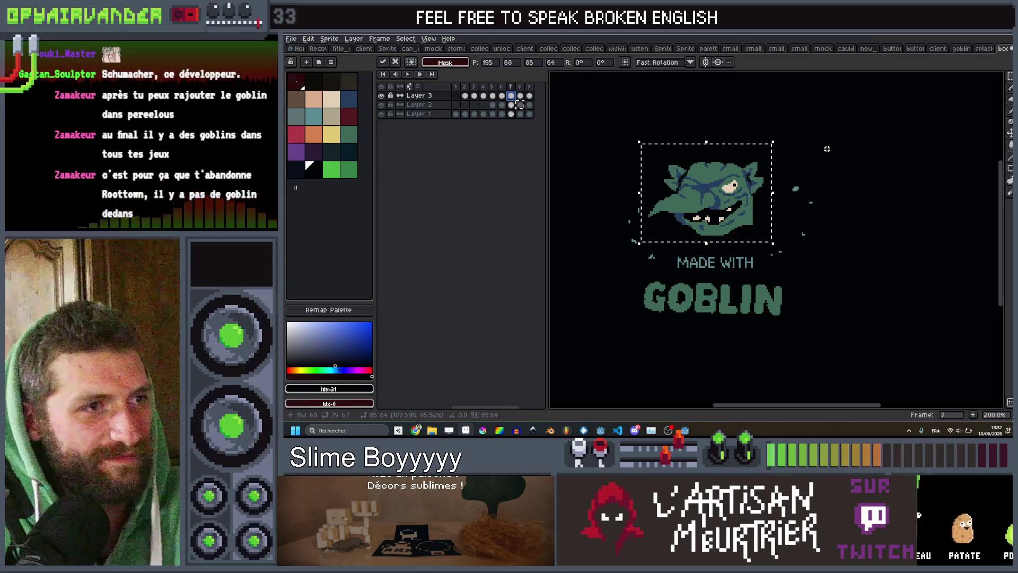
key("Return")
key("Return")
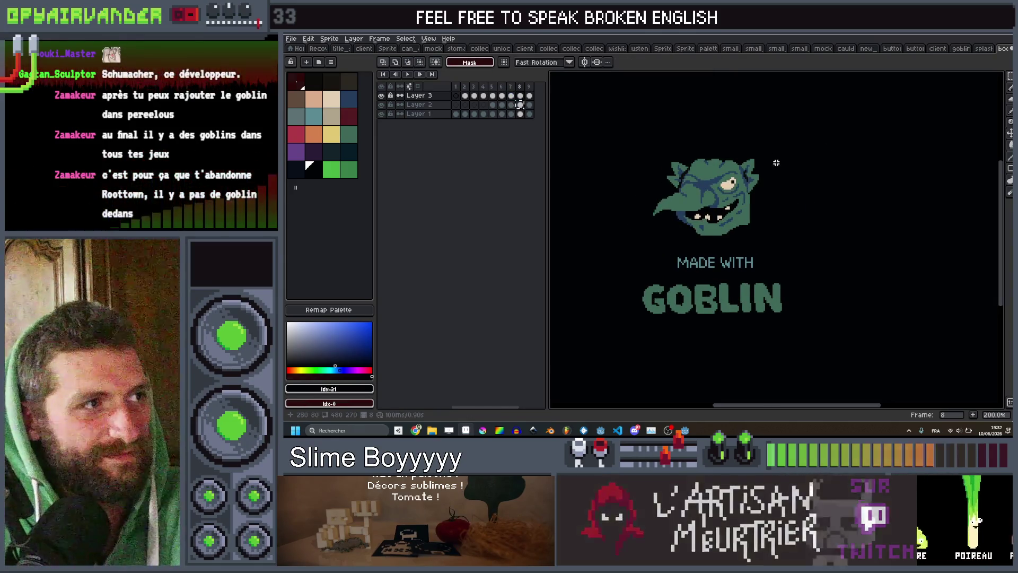
left_click(639, 241)
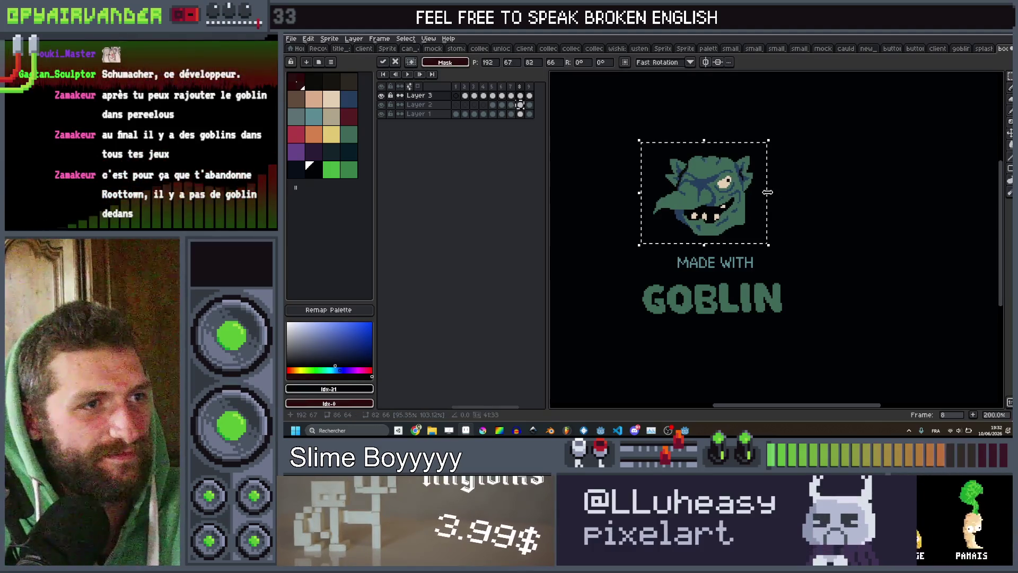
key("Return")
scroll(802, 173, "down", 2)
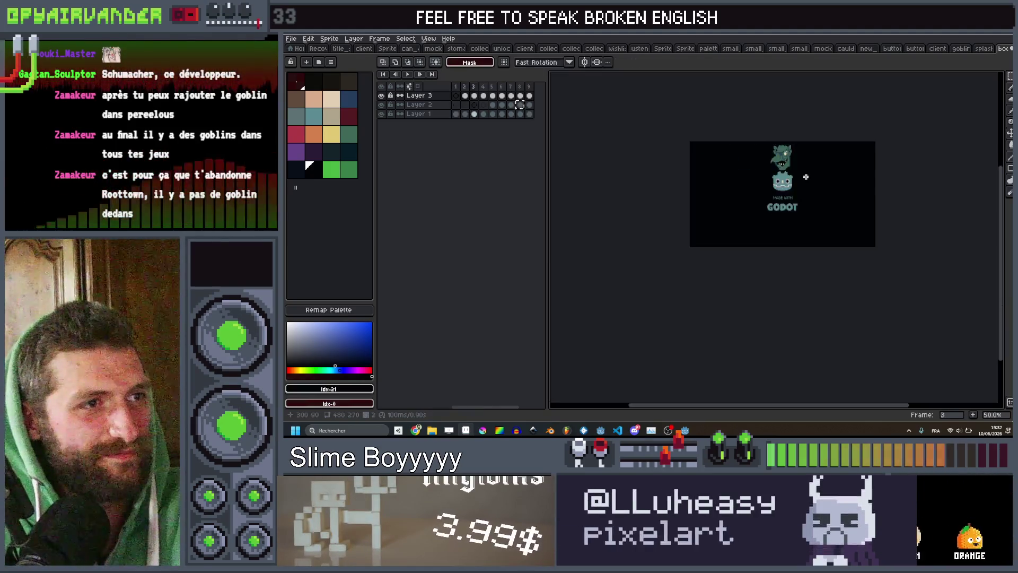
scroll(813, 173, "up", 2)
scroll(809, 174, "down", 1)
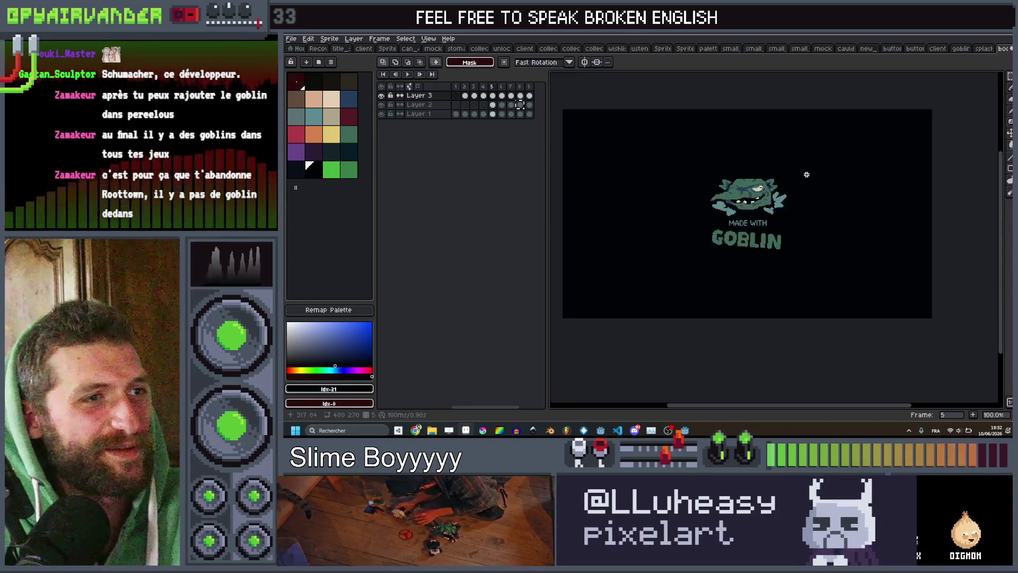
Step: Play the splash animation, zooming in and out to review it, and stop on frame 6
left_click(410, 75)
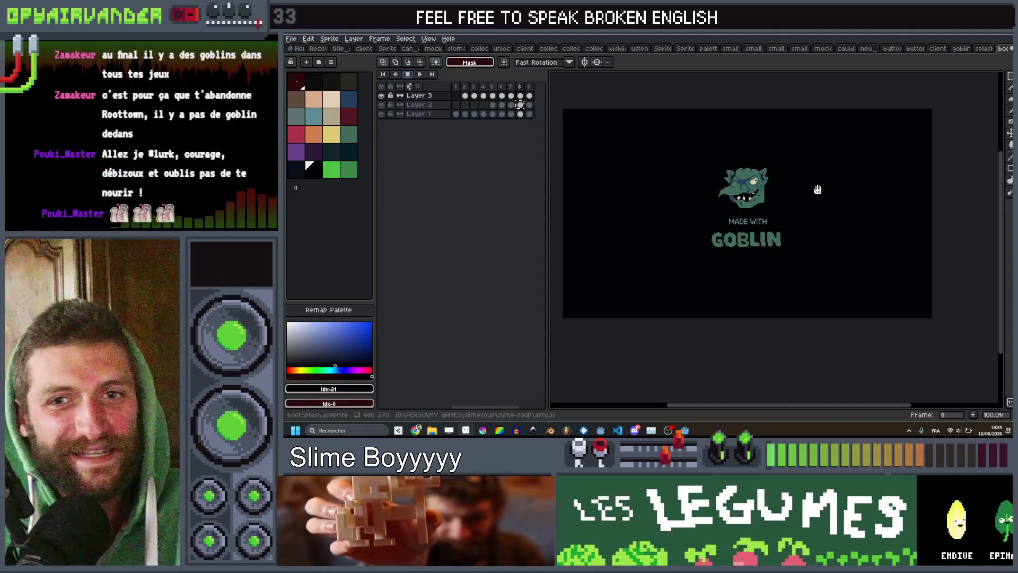
scroll(817, 189, "up", 1)
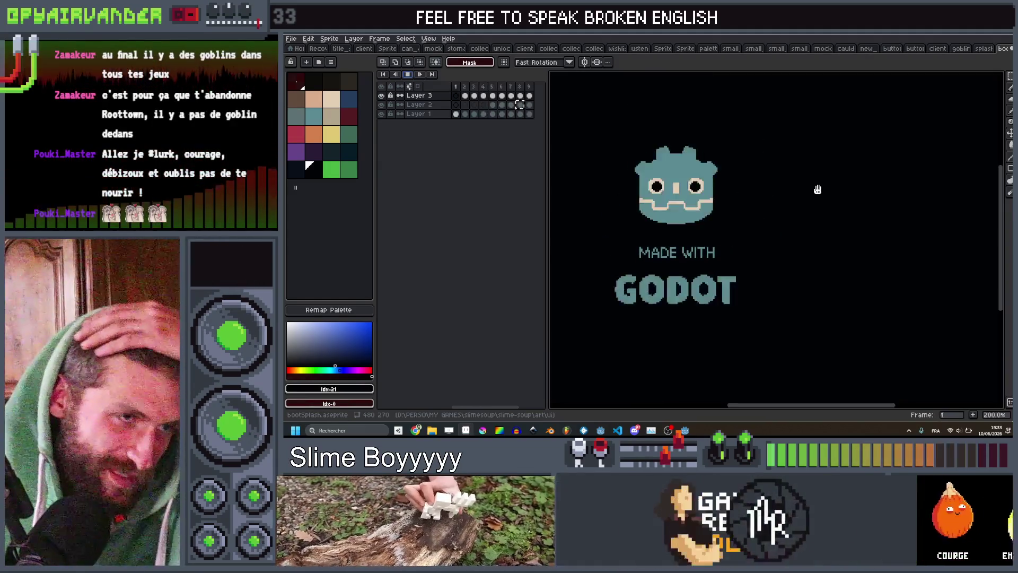
scroll(817, 190, "down", 1)
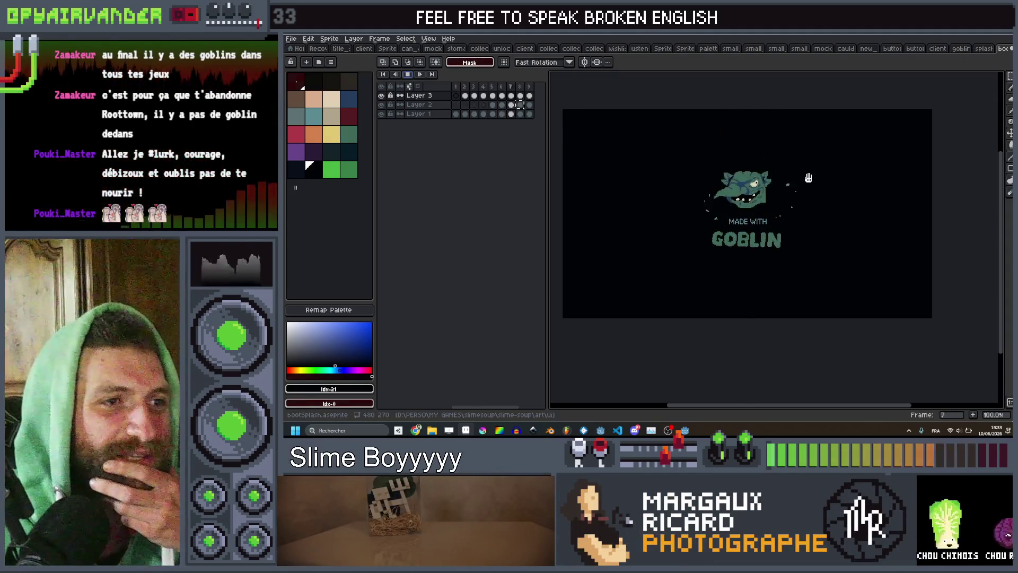
scroll(808, 178, "down", 1)
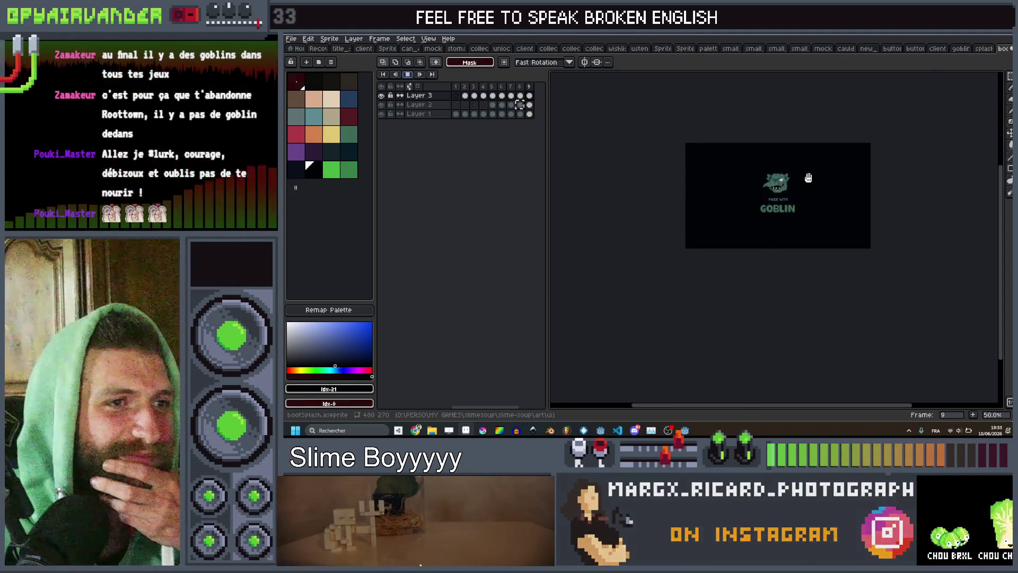
scroll(808, 178, "up", 1)
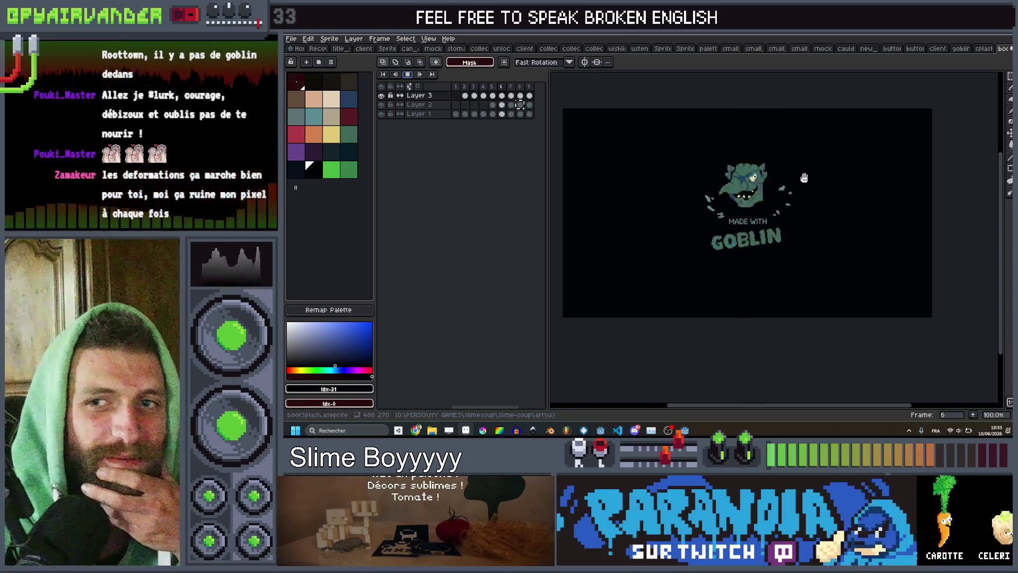
scroll(803, 178, "up", 2)
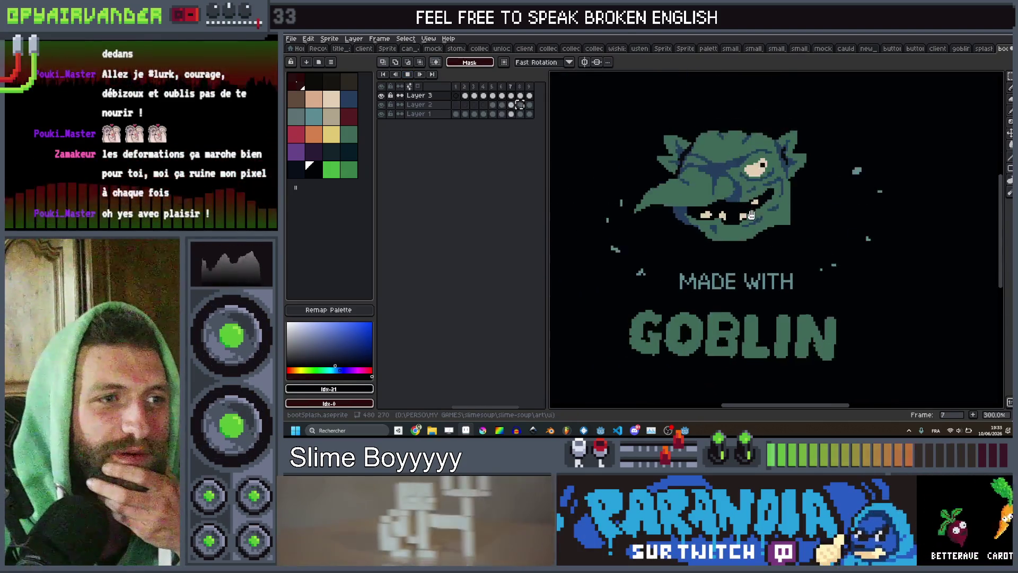
scroll(751, 214, "down", 2)
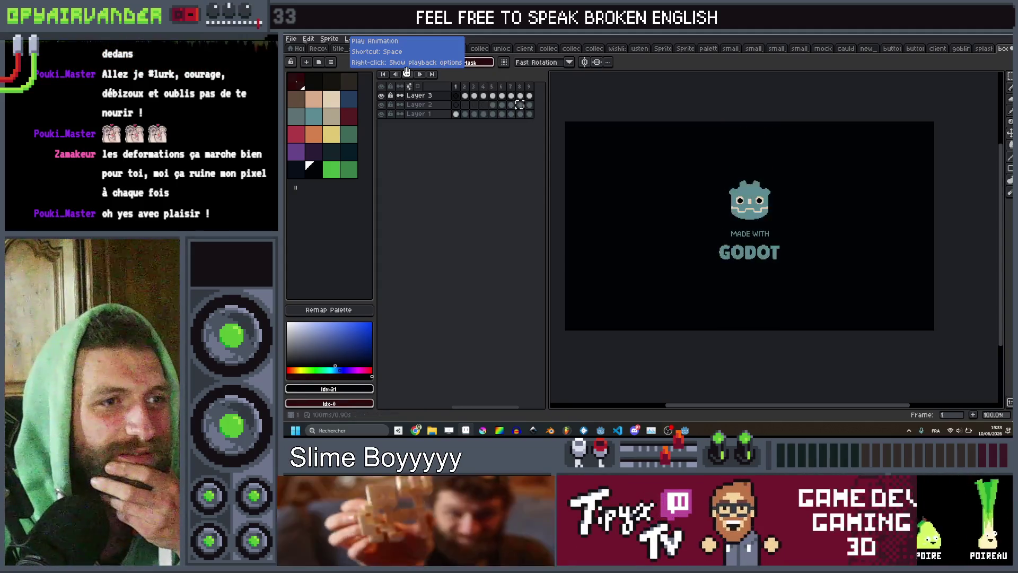
left_click(500, 86)
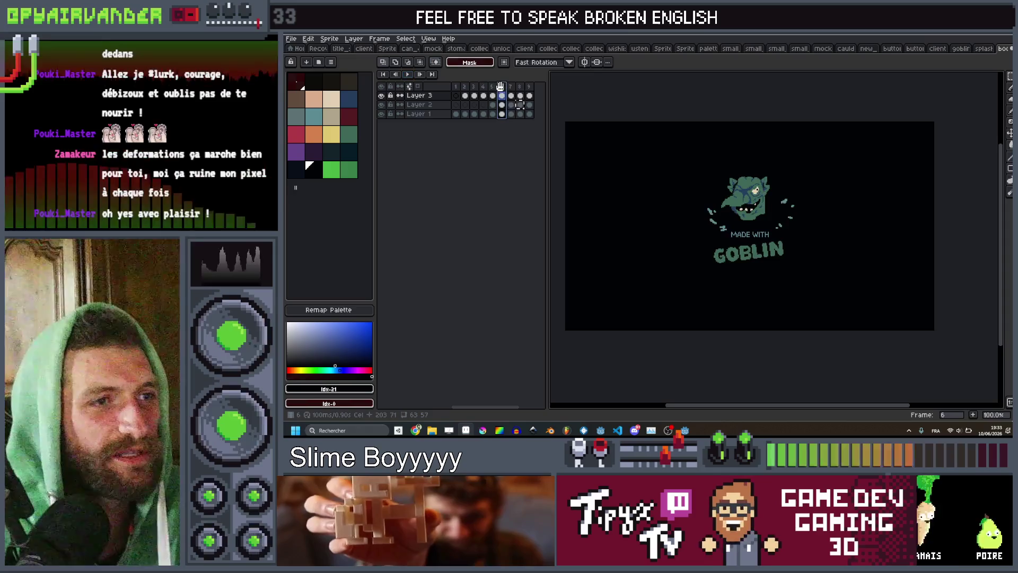
scroll(758, 204, "up", 3)
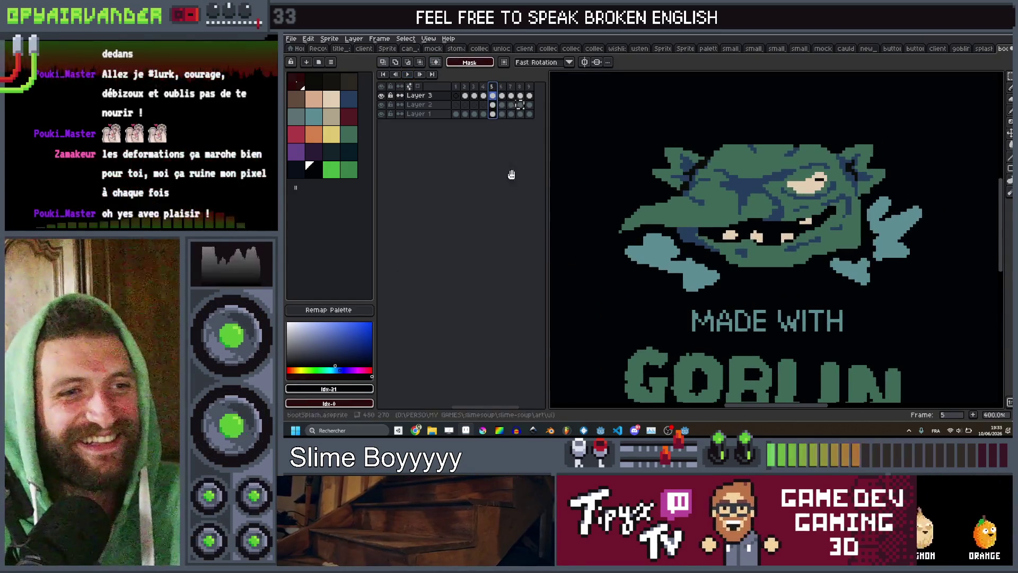
scroll(828, 216, "up", 4)
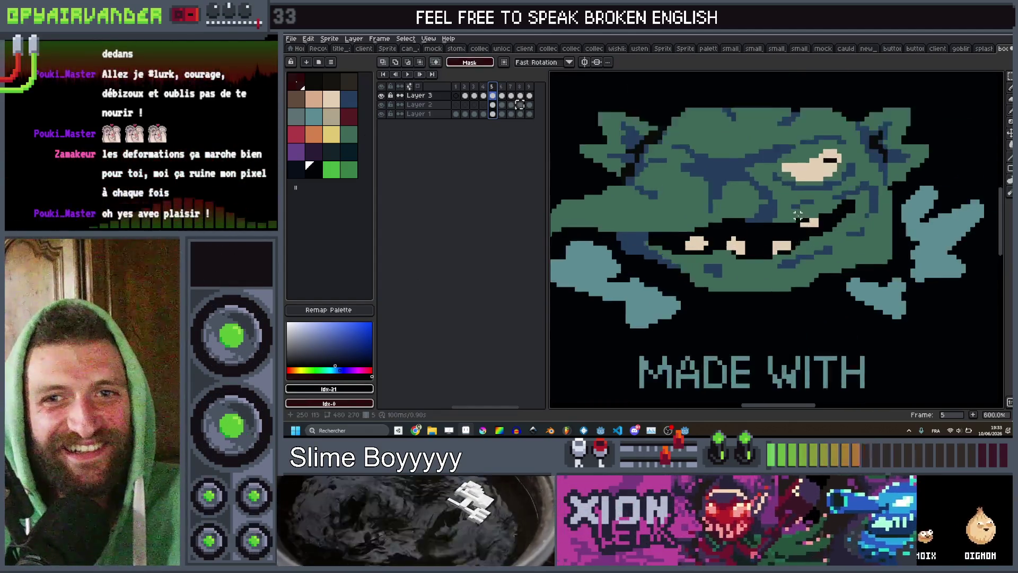
scroll(828, 216, "down", 2)
scroll(871, 229, "down", 1)
Step: Loop the animation from frame 9, then open the Export File settings for bootSplash.png
key("Right")
key("Right")
key("Right")
key("Return")
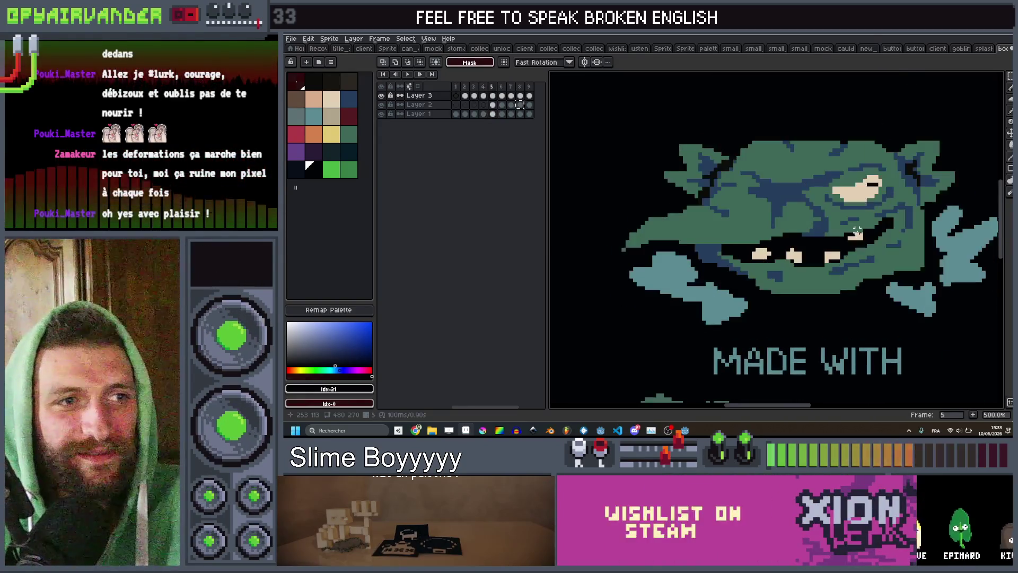
scroll(856, 231, "down", 1)
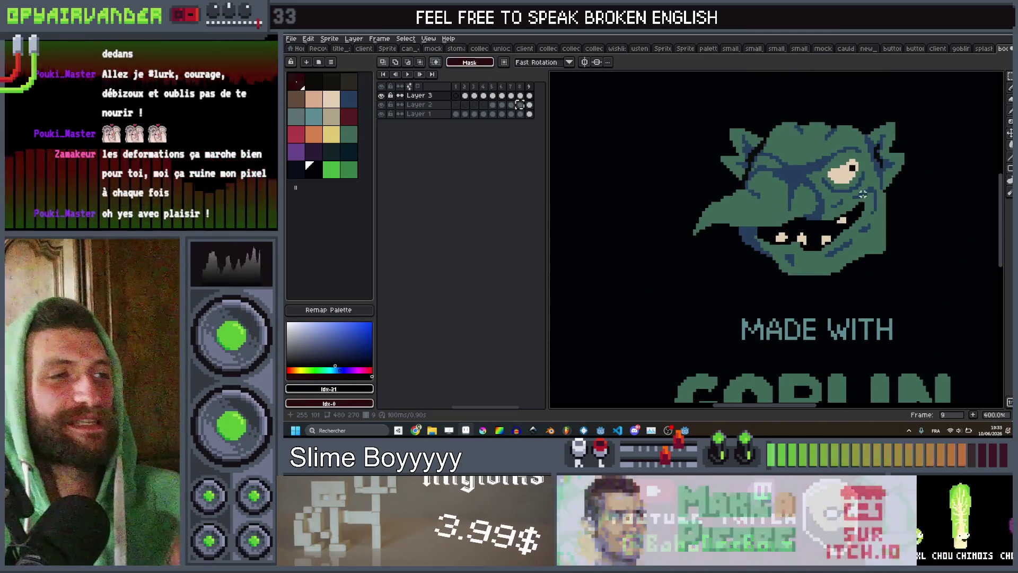
key("ctrl+alt+shift+s")
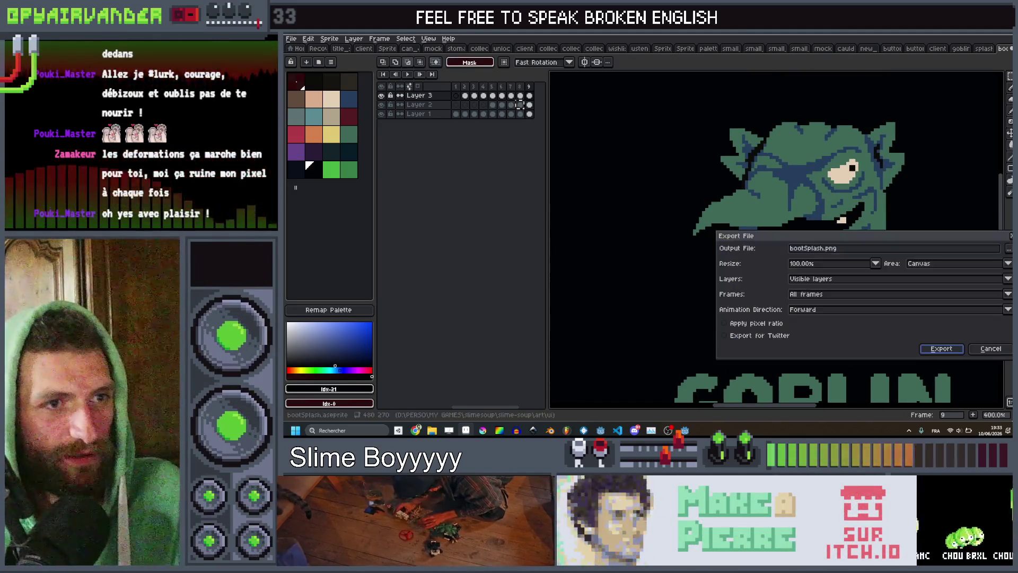
Step: Export the splash frames to bootSplash.png and save bootSplash.aseprite
key("Return")
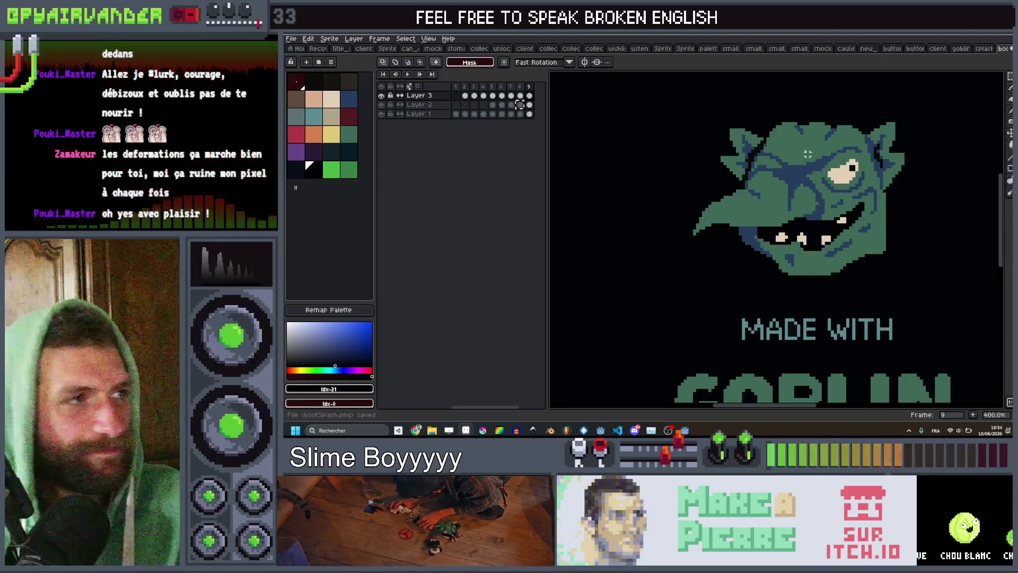
key("ctrl+s")
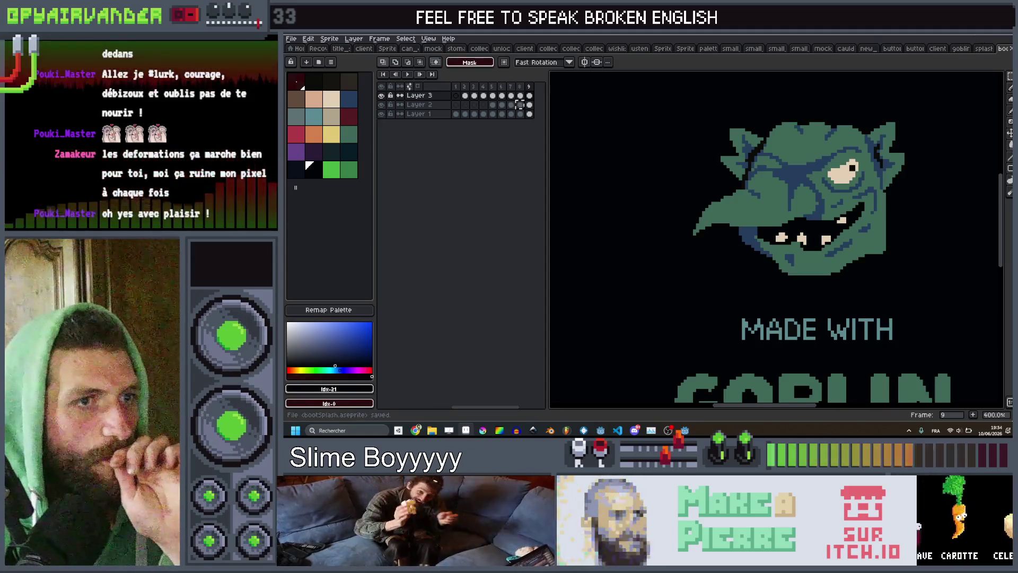
key("alt+Tab")
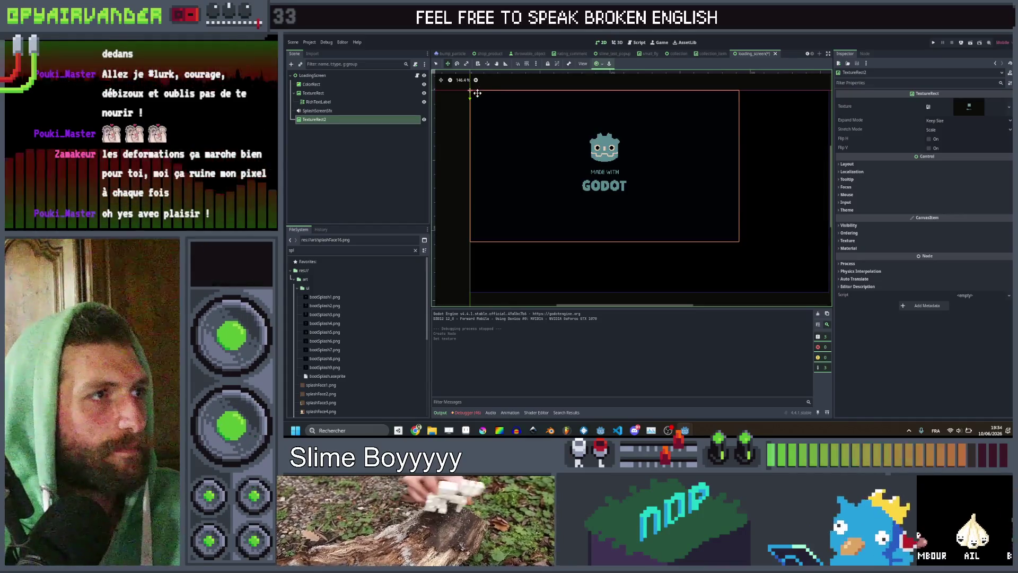
Step: Stretch TextureRect2's bottom-right corner to the viewport's lower-right corner so the splash logo is larger
left_click(436, 63)
left_click_drag(741, 244, 831, 298)
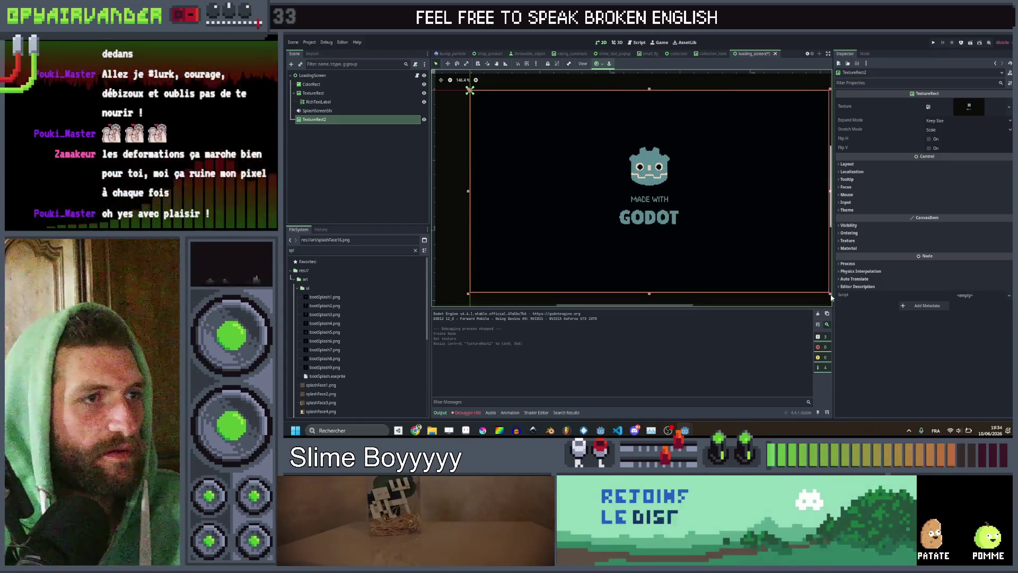
left_click(374, 176)
scroll(521, 169, "down", 4)
scroll(577, 180, "up", 3)
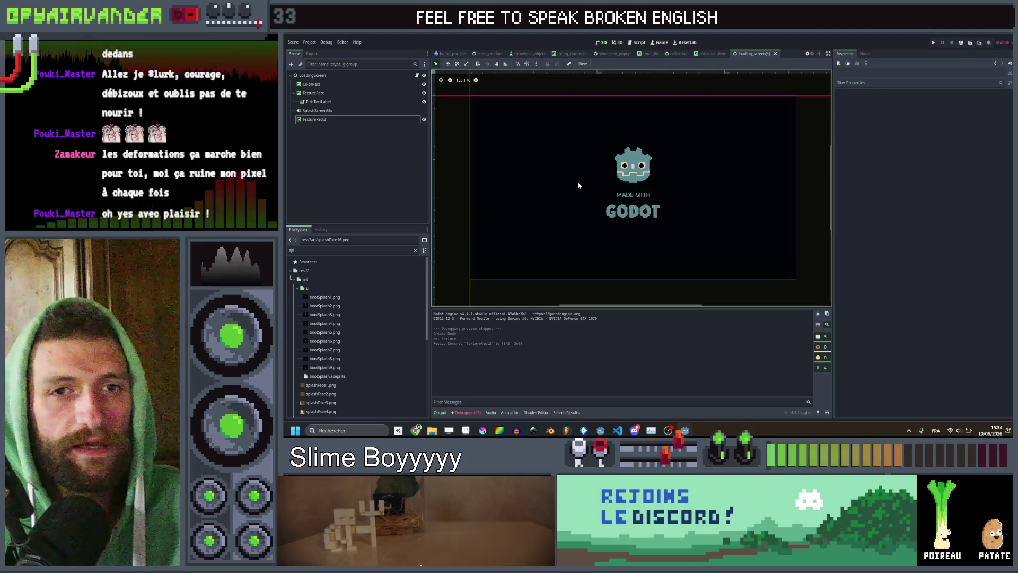
scroll(590, 185, "up", 3)
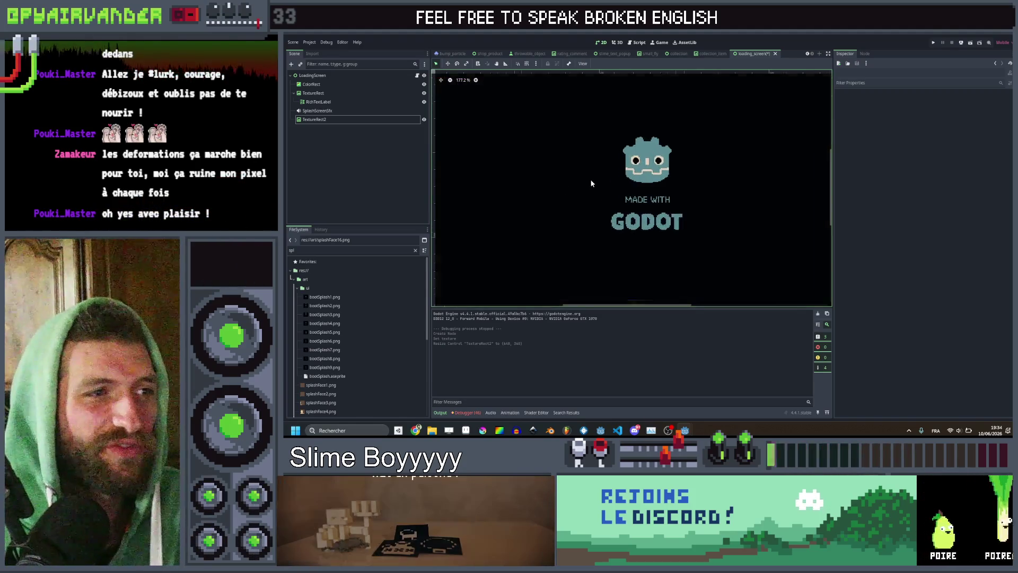
scroll(591, 182, "down", 2)
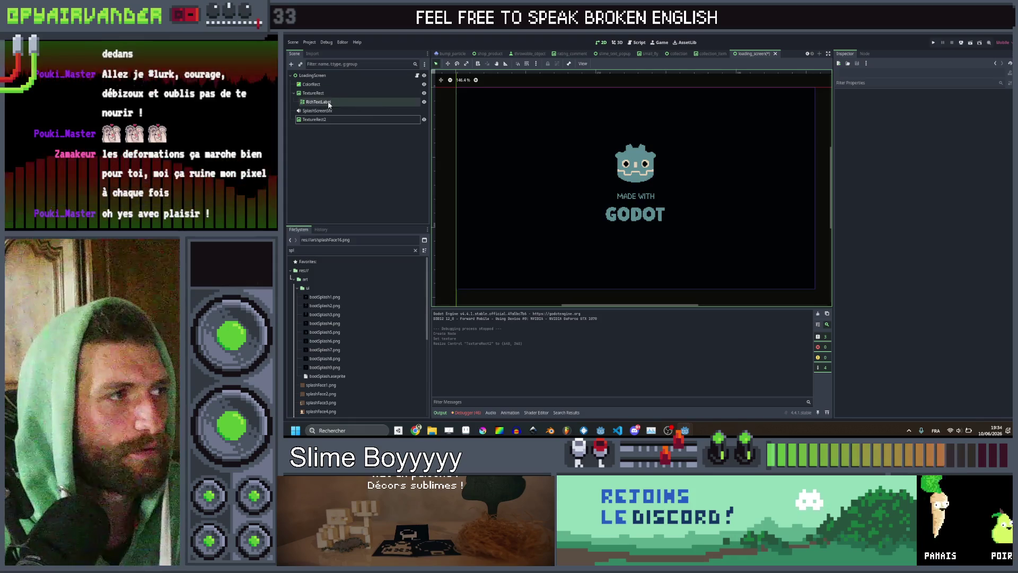
Step: Rename the TextureRect2 node to SplashBoot
left_click(318, 119)
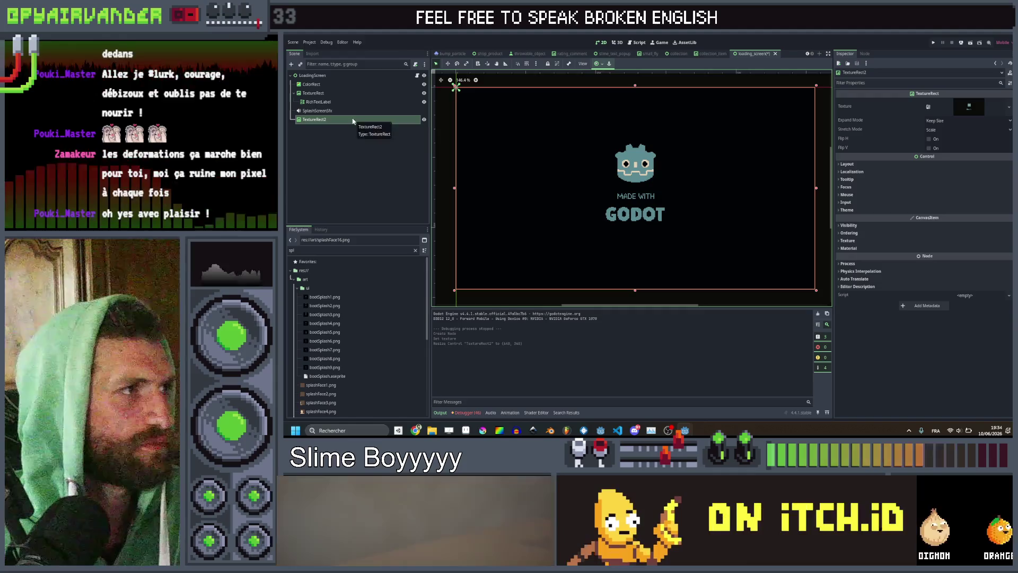
double_click(353, 119)
type("shBoo")
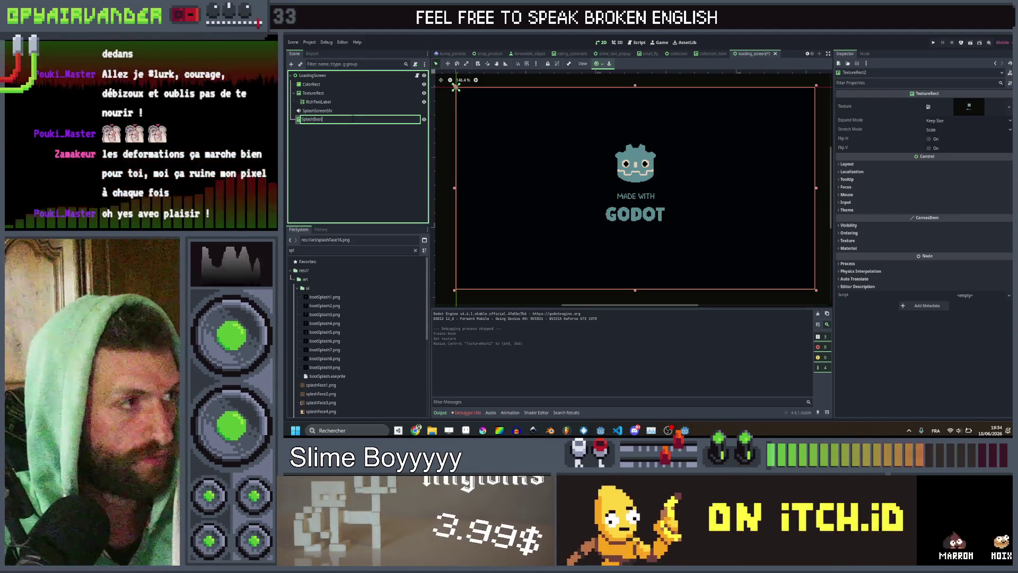
type("t")
key("Return")
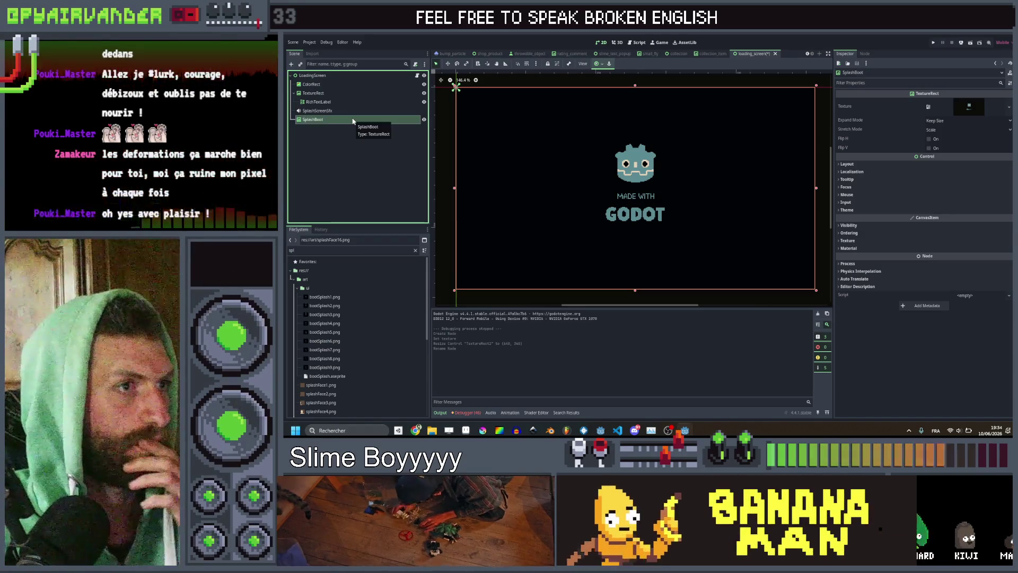
Step: Open loading_screen.gd from the LoadingScreen root node's script
key("Up")
key("Up")
key("Up")
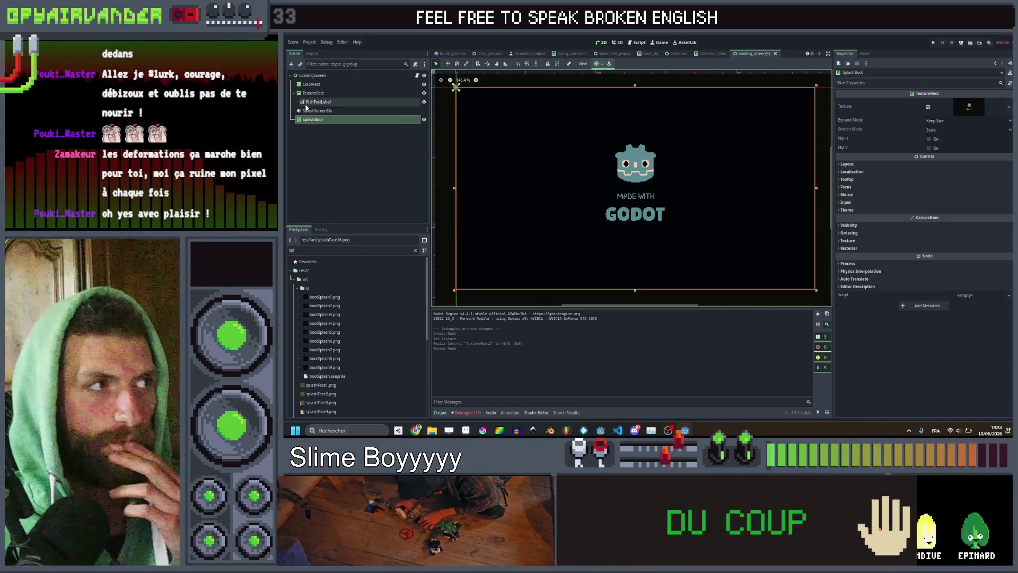
scroll(926, 139, "up", 5)
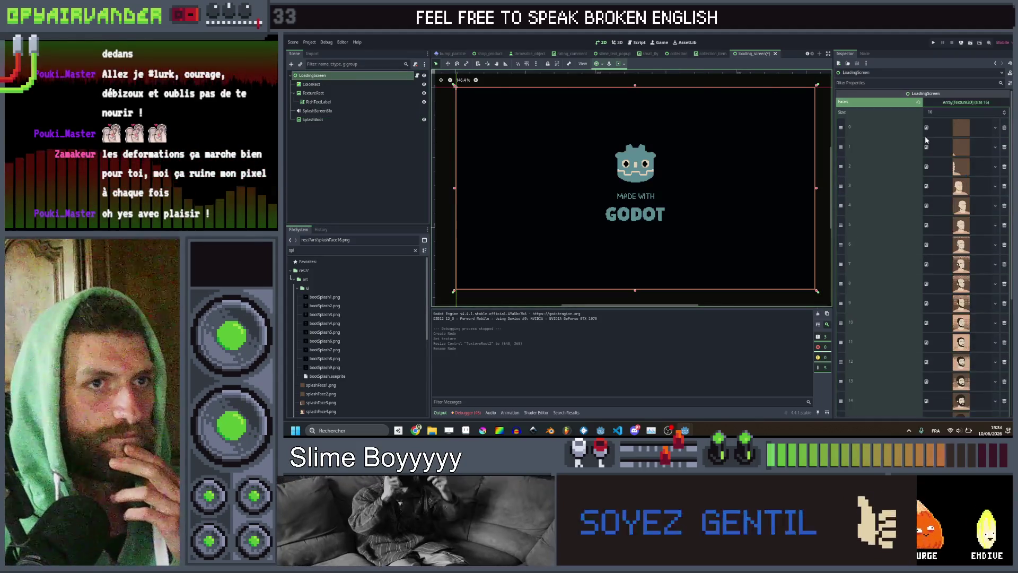
left_click(417, 75)
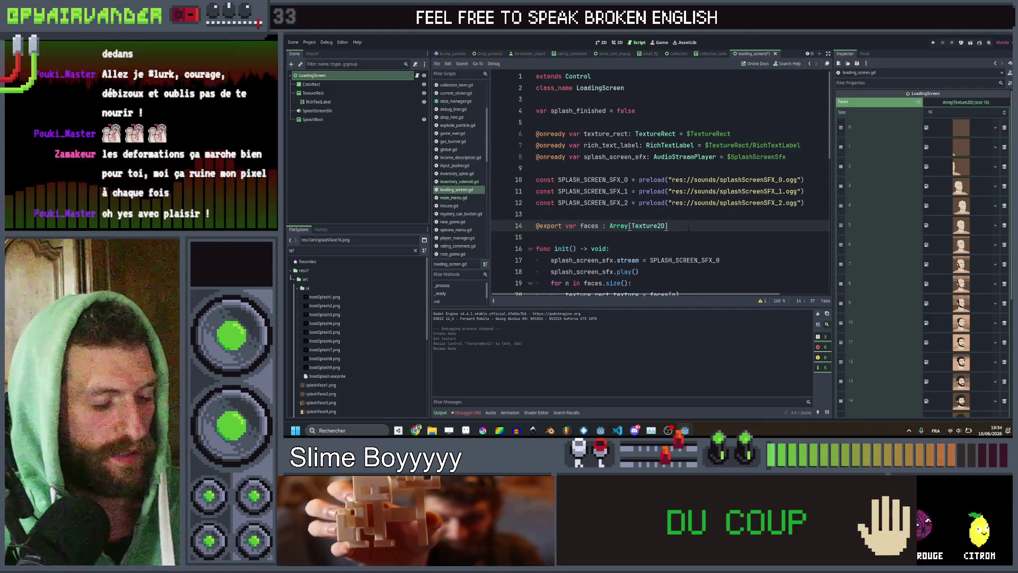
Step: Declare an exported splash_boot texture array by duplicating the faces export line
key("ctrl+shift+d")
double_click(588, 237)
type("s")
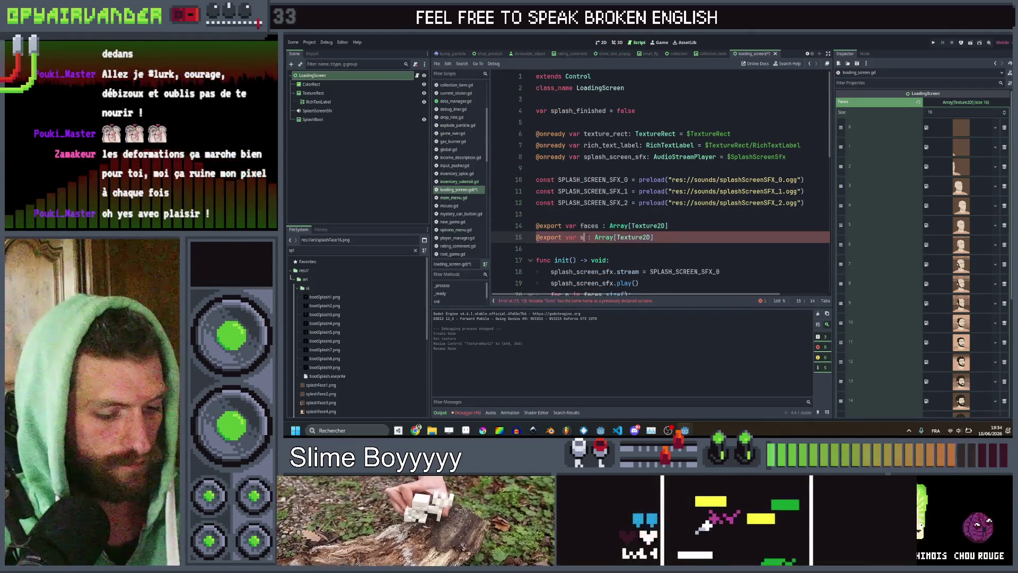
type("h_boo")
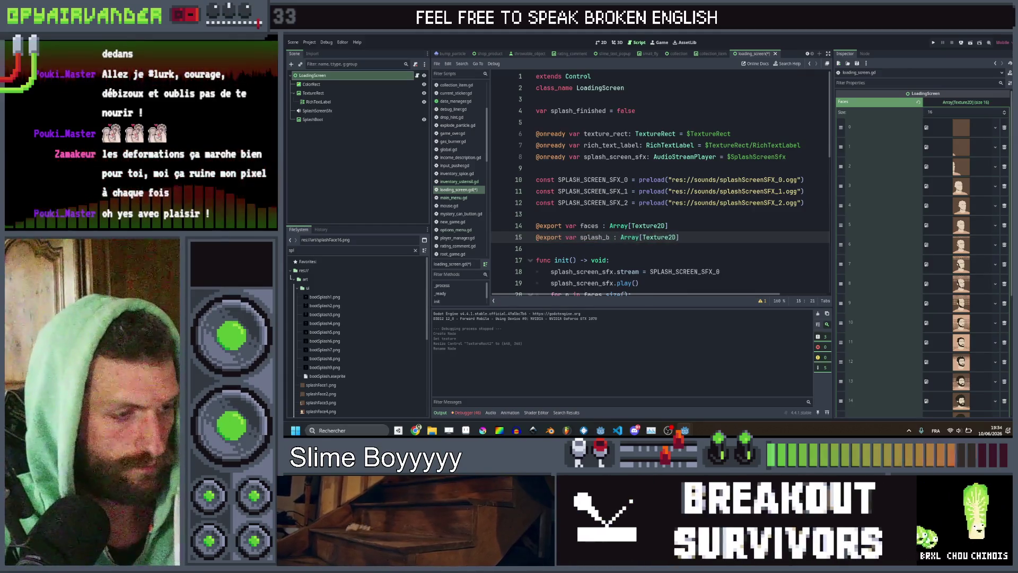
type("t")
scroll(658, 186, "down", 3)
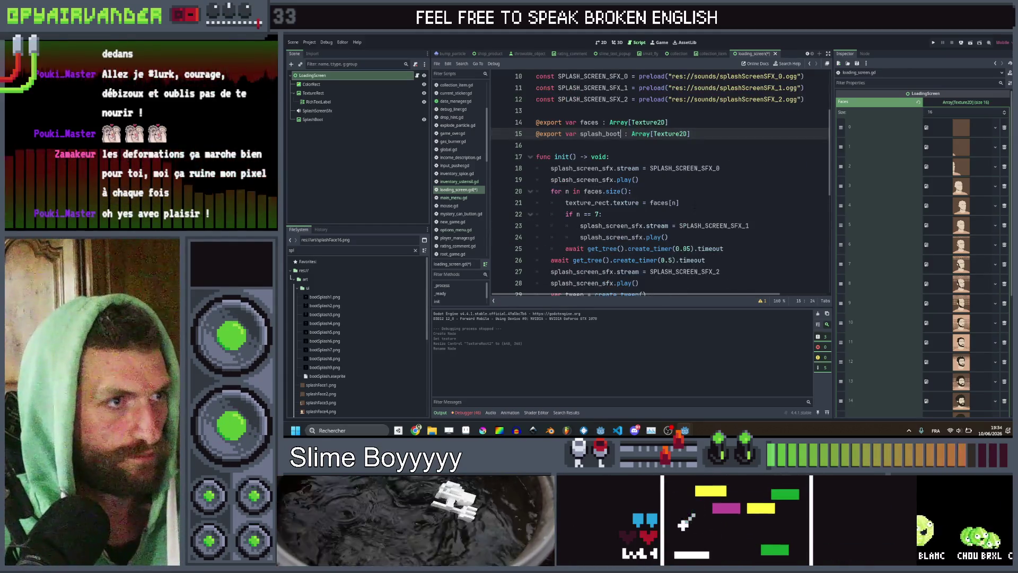
left_click(694, 190)
key("ctrl+s")
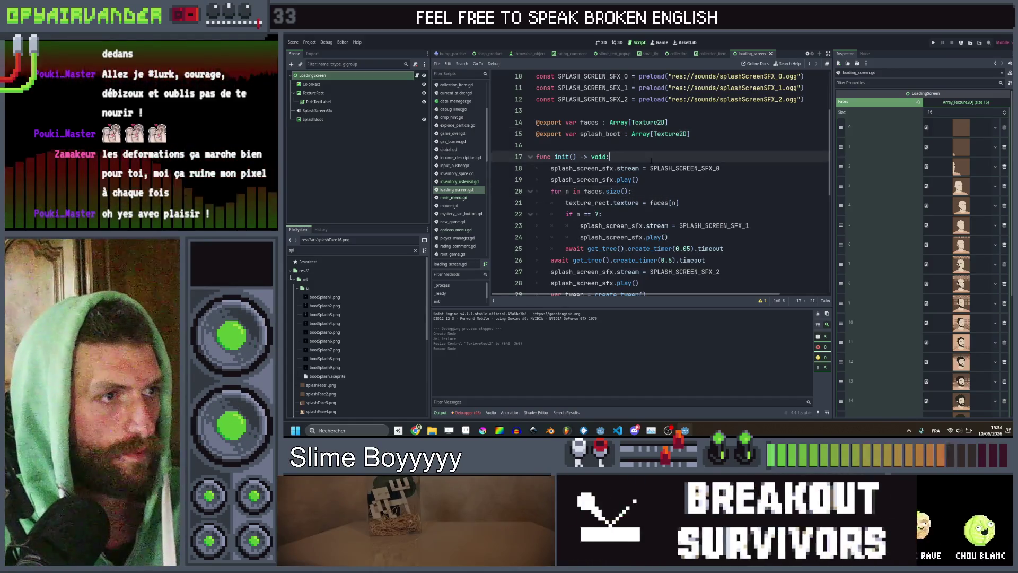
Step: Copy the faces for-loop and paste it at the start of init()
key("Up")
key("Up")
key("Up")
scroll(695, 185, "down", 1)
mouse_move(710, 225)
left_mouse_down()
mouse_move(567, 214)
mouse_move(551, 134)
mouse_move(551, 157)
left_mouse_up()
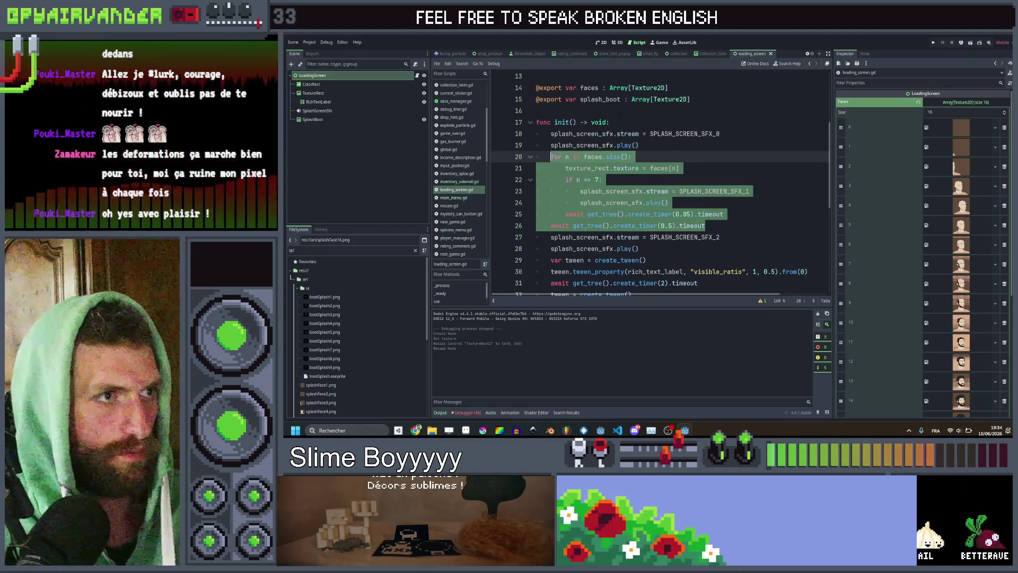
key("ctrl+c")
left_click(610, 122)
key("Return")
key("ctrl+v")
scroll(608, 124, "up", 3)
mouse_move(301, 120)
left_mouse_down()
mouse_move(477, 159)
mouse_move(583, 168)
left_mouse_up()
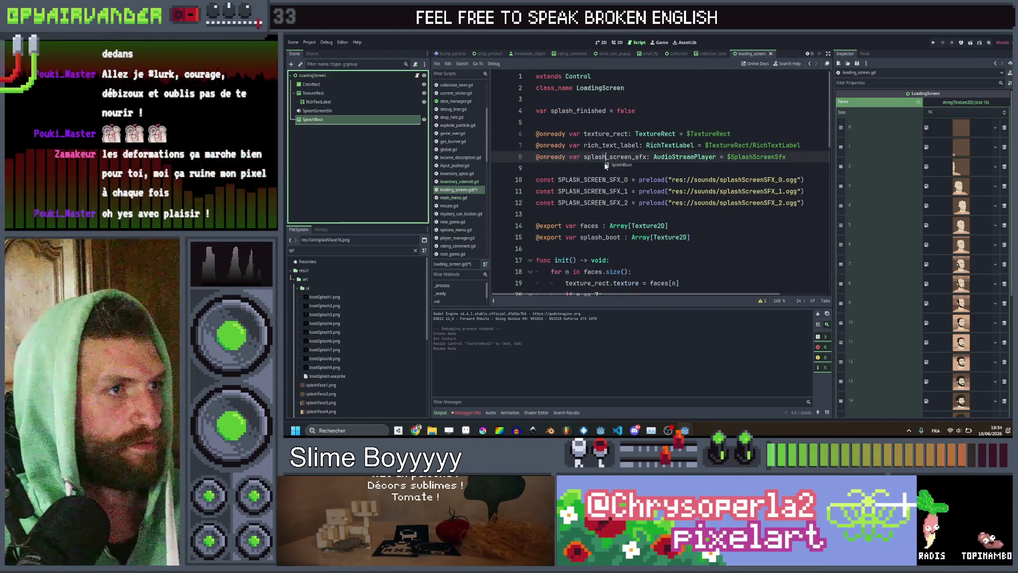
scroll(583, 168, "down", 5)
scroll(603, 145, "up", 1)
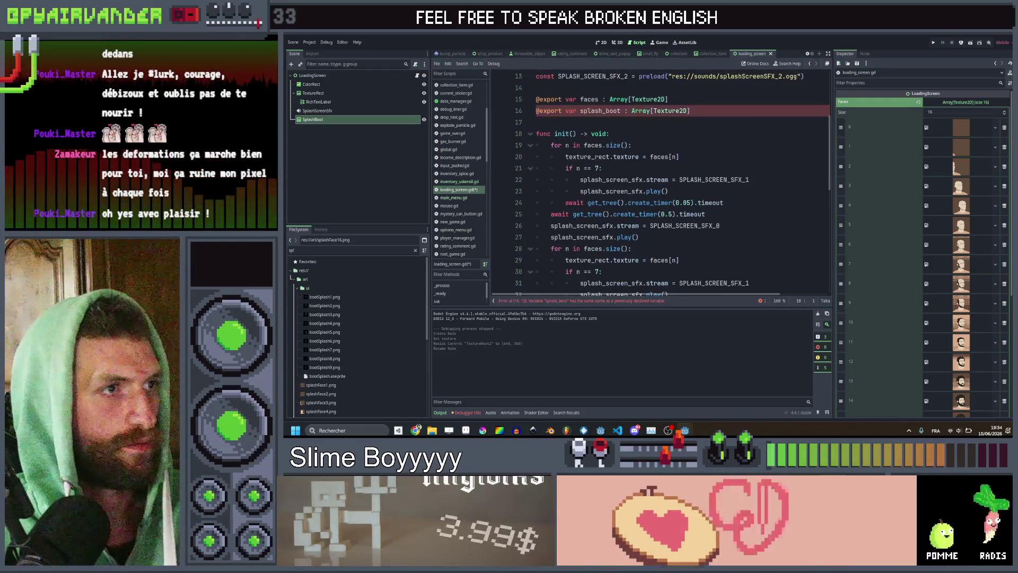
Step: Delete the n == 7 sound block from the copied loop and switch it from faces to splash_boot
left_click(603, 144)
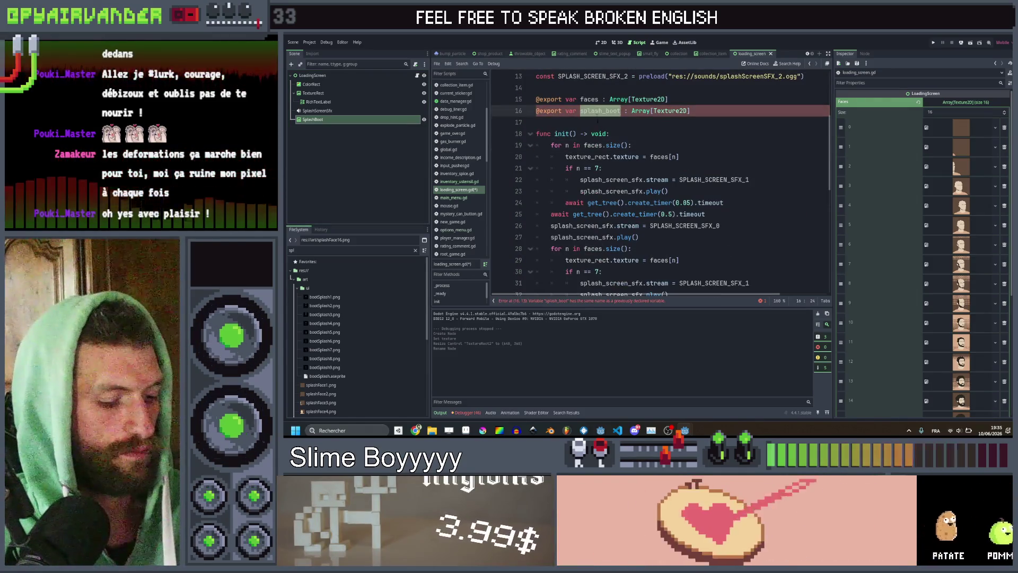
left_click_drag(712, 190, 684, 158)
key("BackSpace")
type("splash_boot")
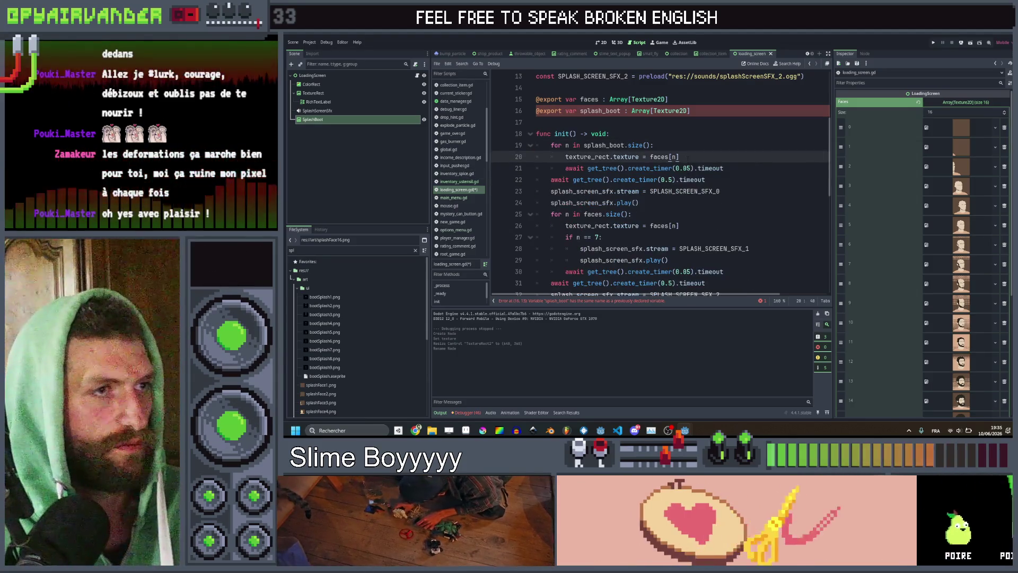
double_click(610, 111)
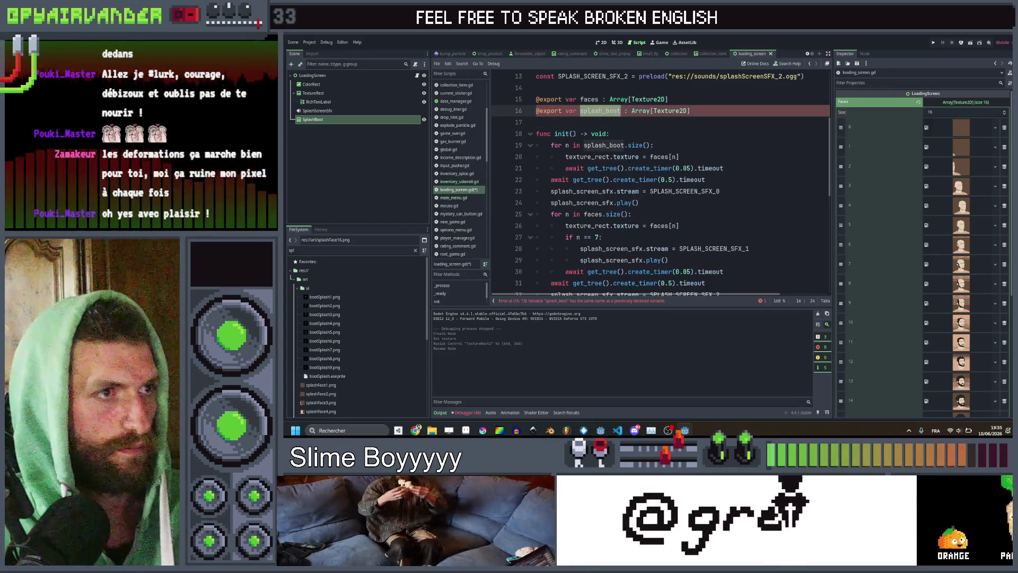
double_click(658, 157)
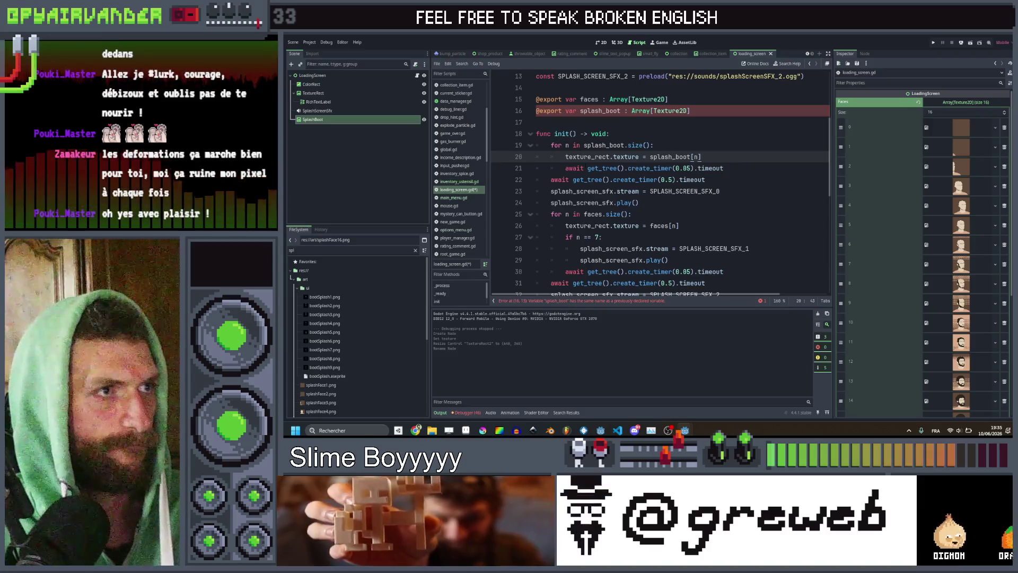
scroll(660, 183, "up", 3)
left_click(626, 133)
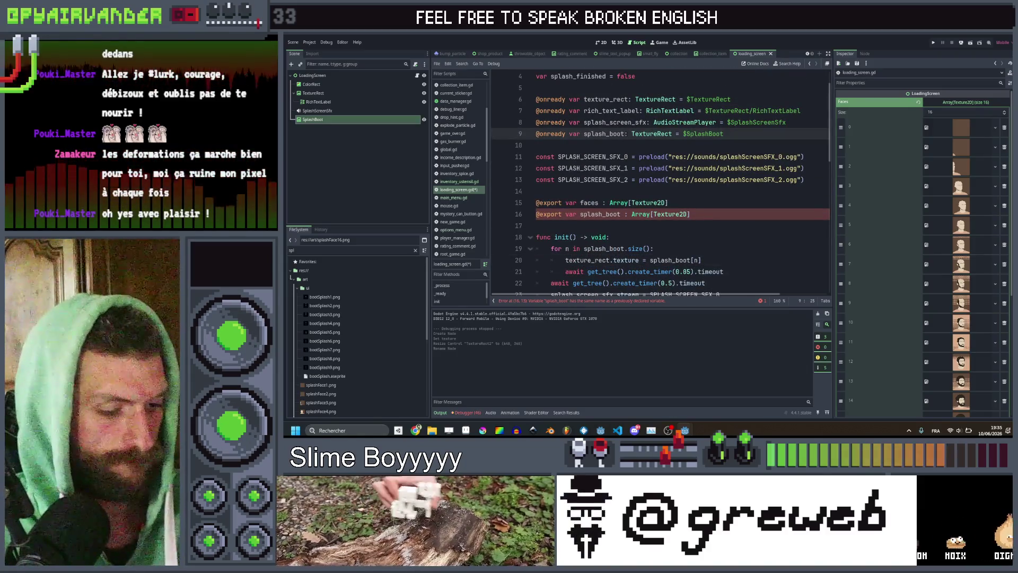
Step: Rename the onready variable to splash_boot_texture and use it in the new loop
type("_texwtur")
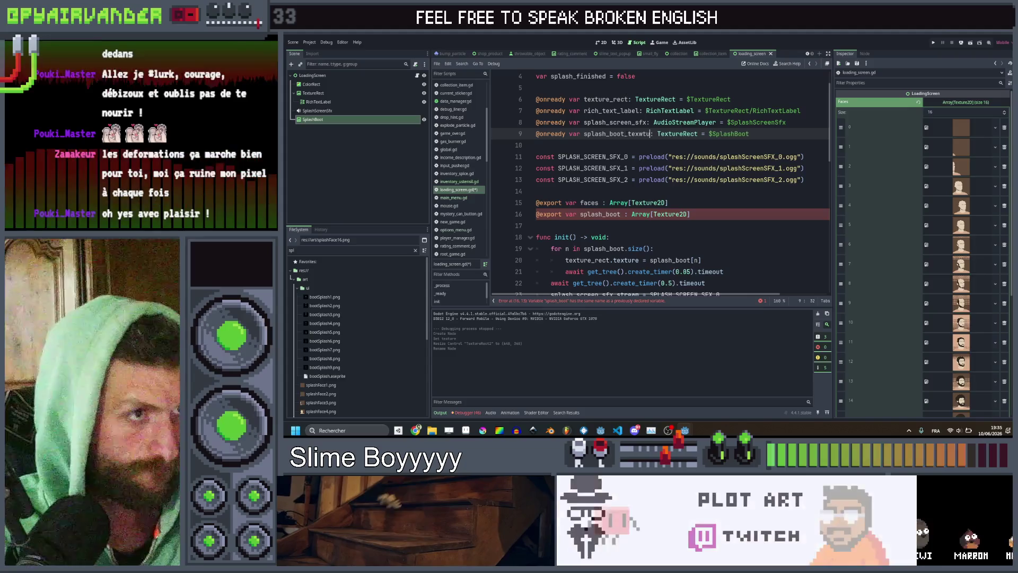
type("u")
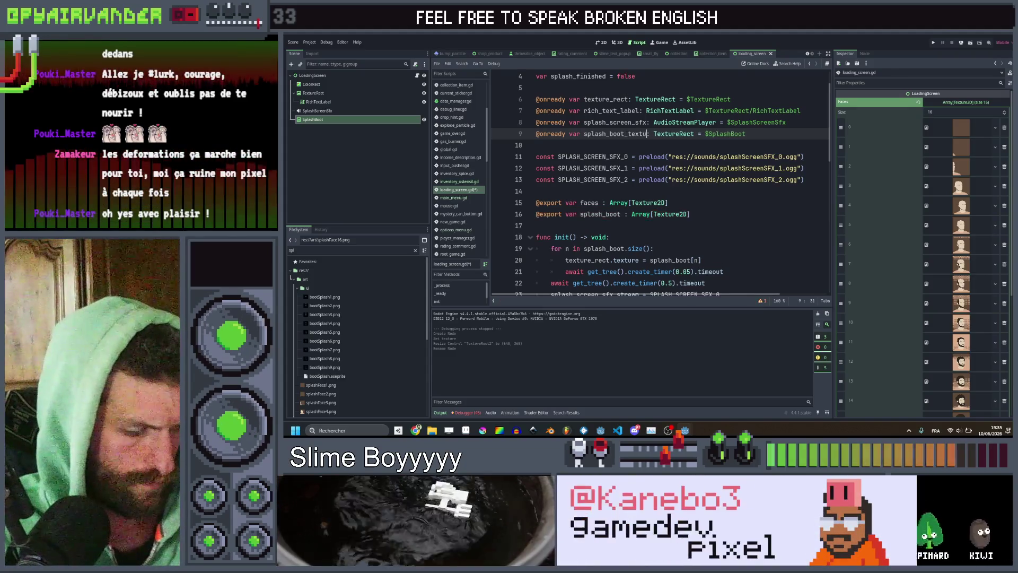
scroll(660, 183, "down", 2)
left_click(592, 191)
type("splash_boot_")
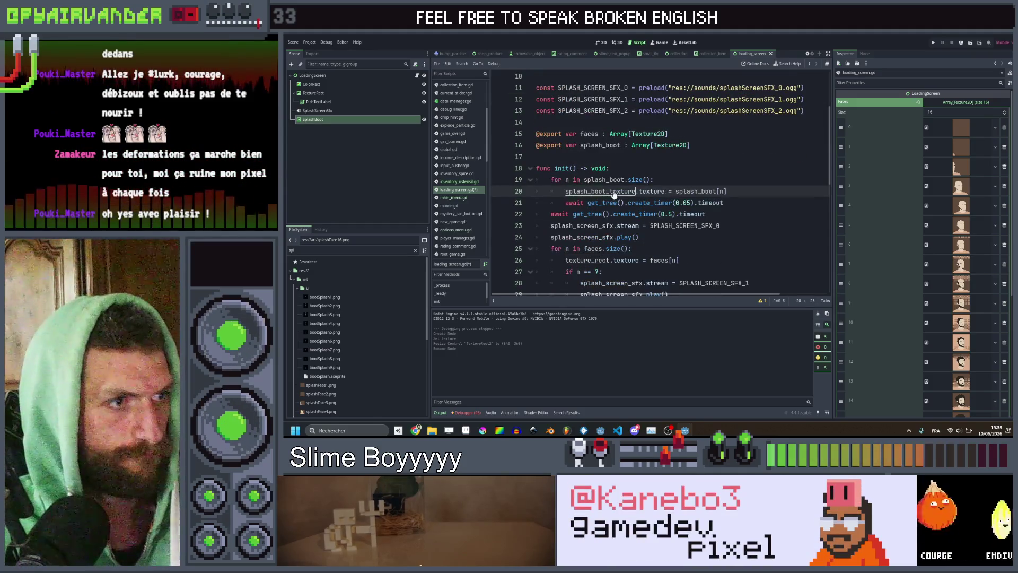
left_click(736, 202)
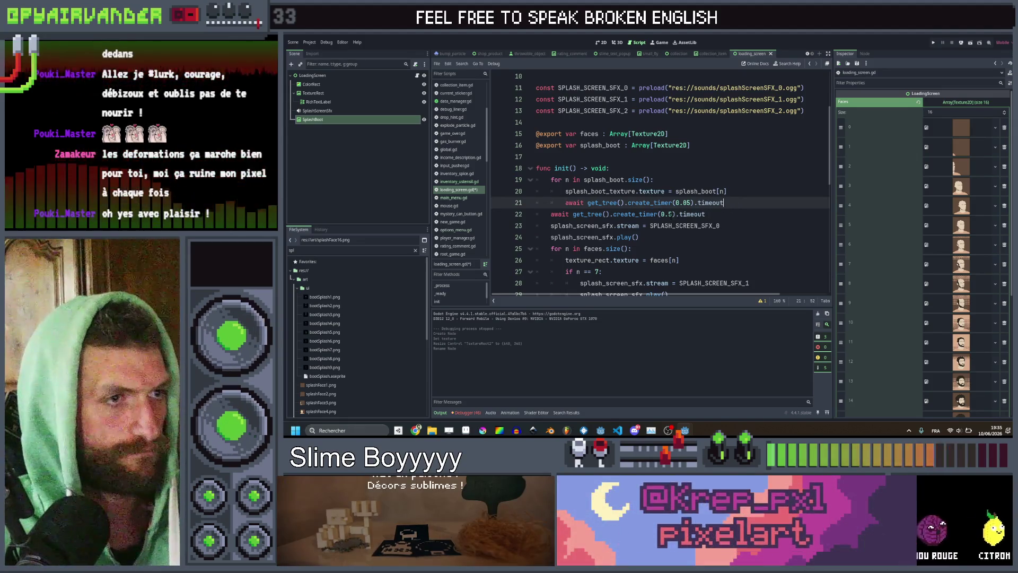
Step: Add splash_boot_texture.hide() after the 0.5 s wait and save the script
left_click(671, 214)
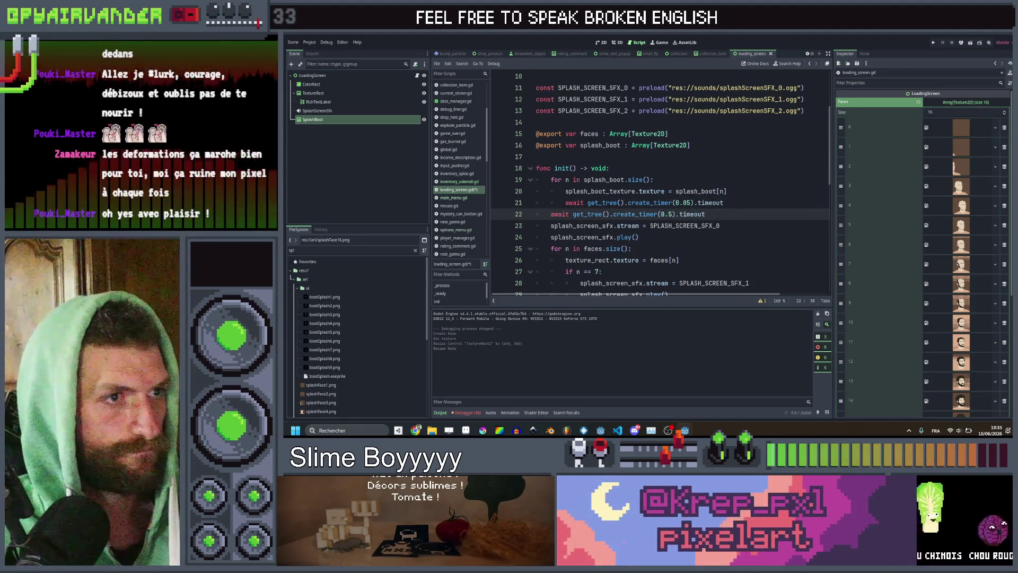
key("Return")
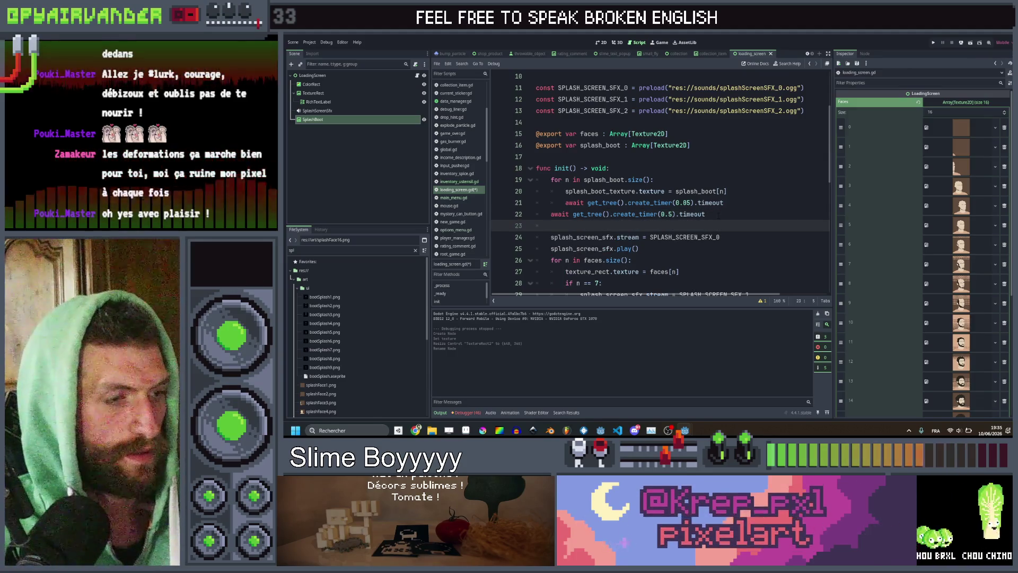
type("spla")
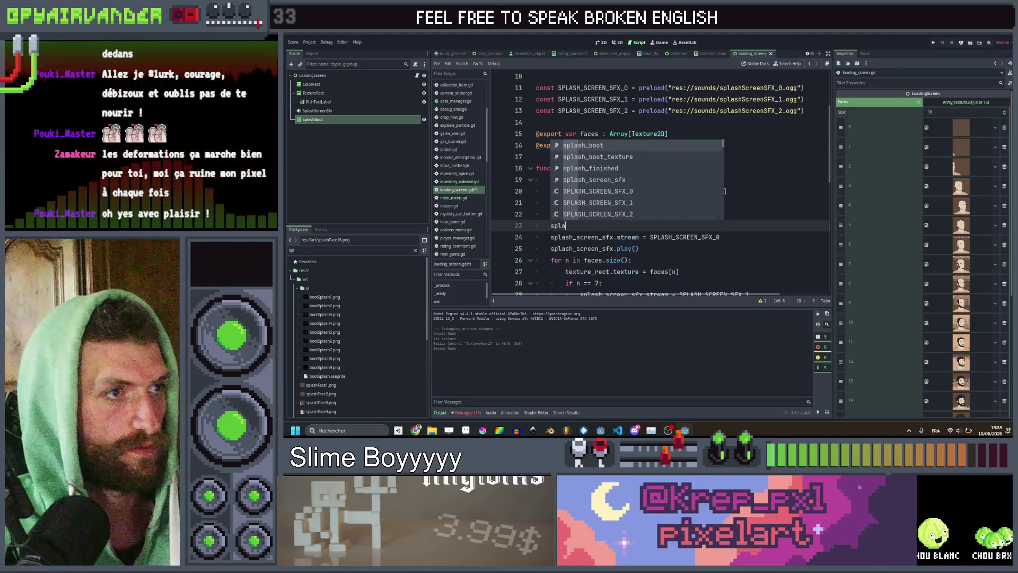
key("Return")
type(".hi")
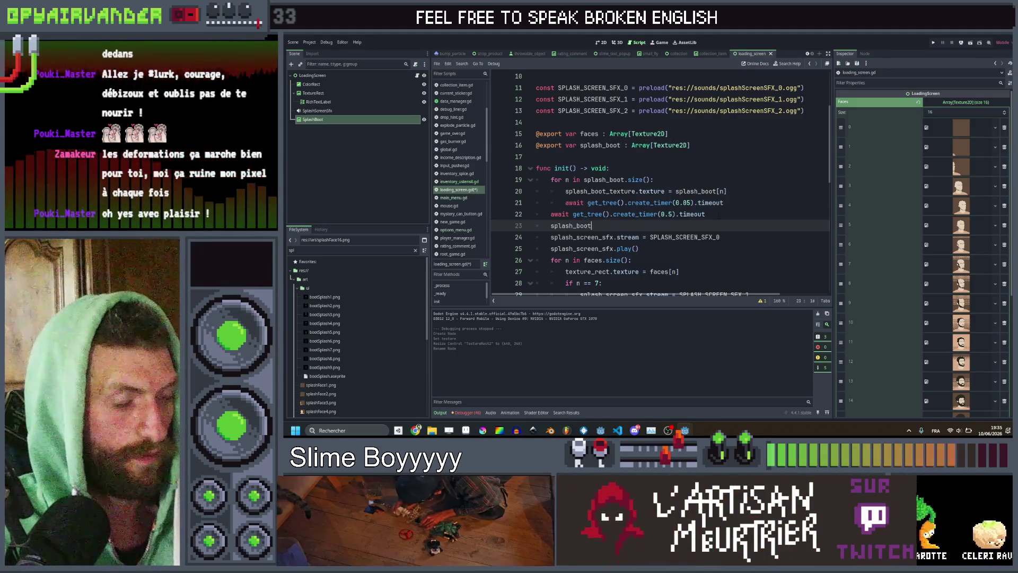
type("_texture")
key("Return")
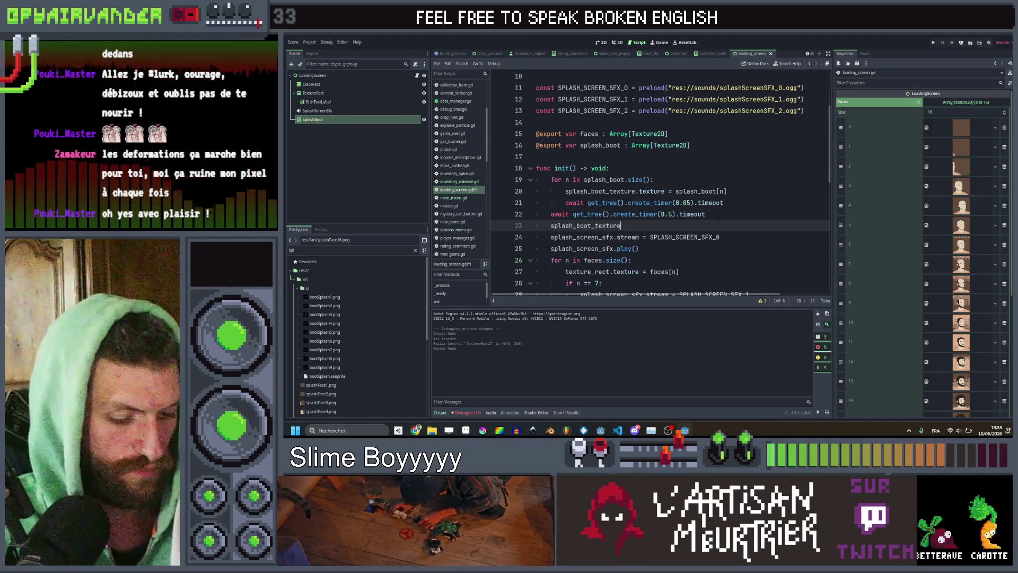
type(".hide")
key("Return")
key("ctrl+s")
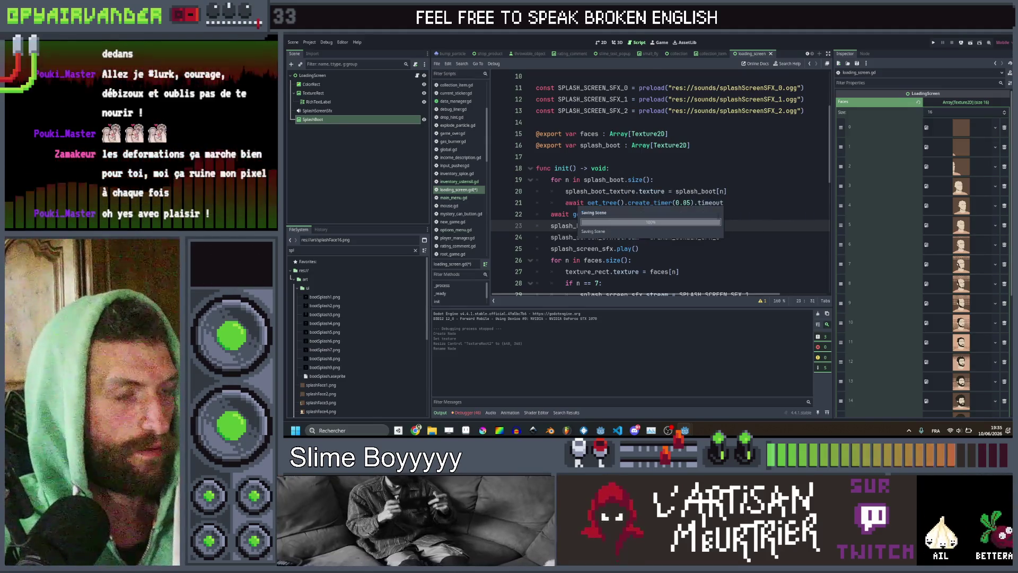
Step: Set the Boot Splash image in Project Settings to res://art/ui/bootSplash1.png
left_click(684, 180)
left_click(313, 42)
left_click(318, 101)
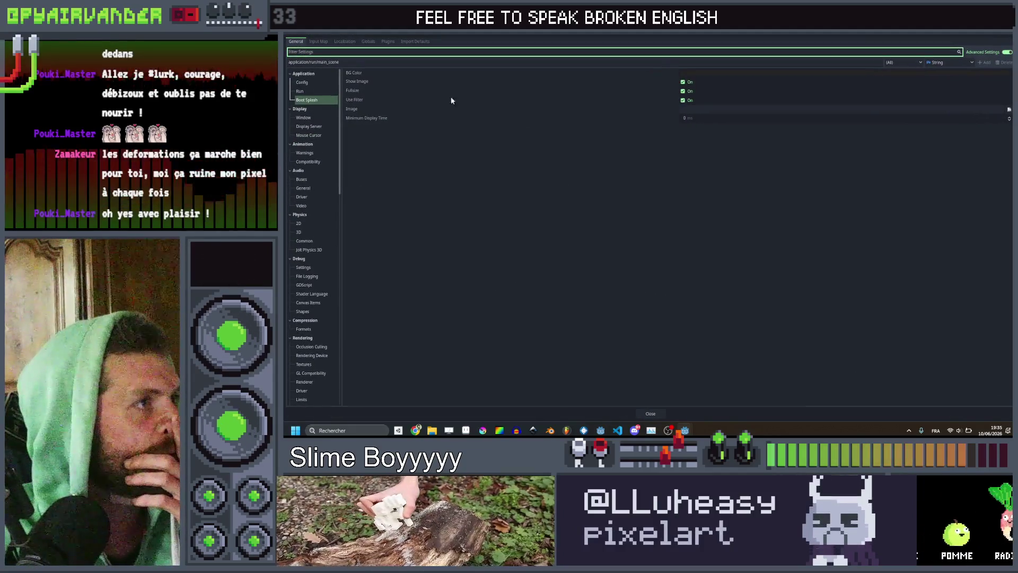
left_click(316, 101)
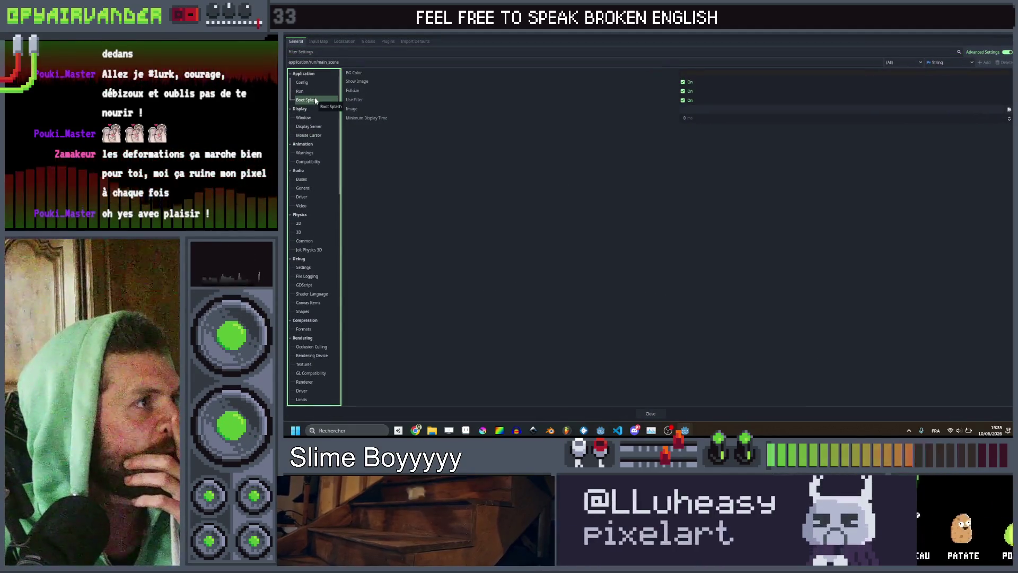
left_click(1008, 109)
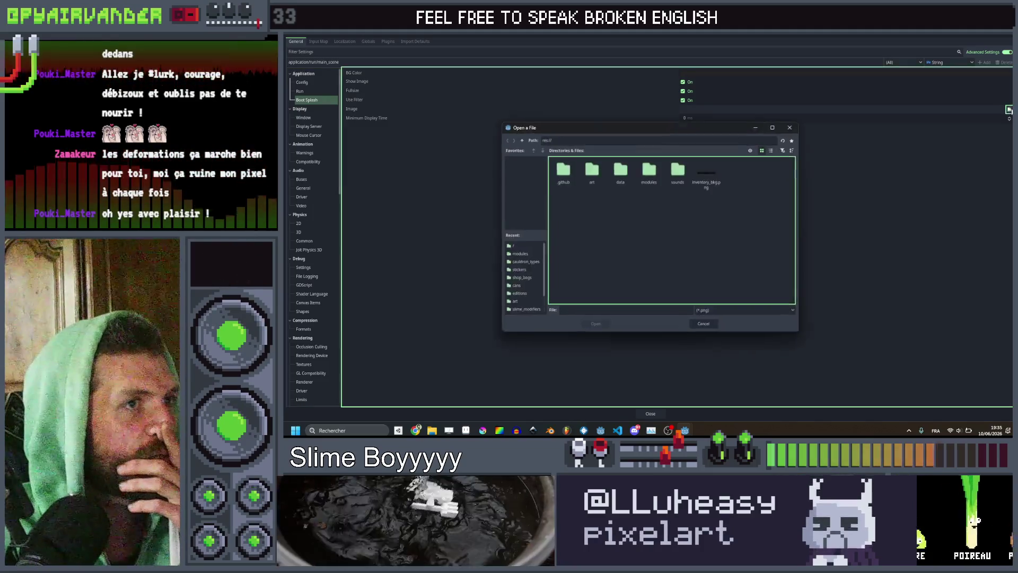
double_click(591, 170)
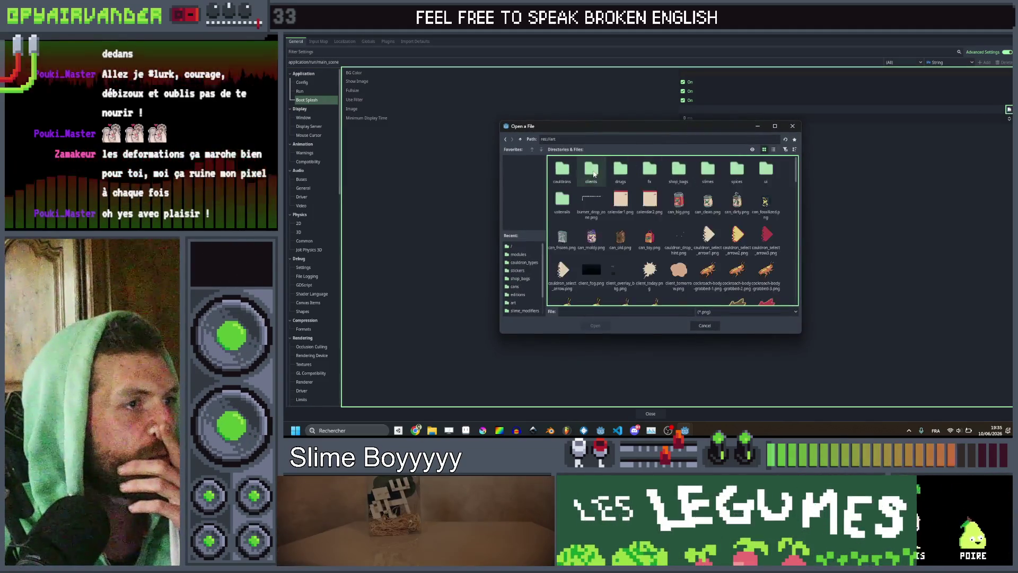
double_click(763, 171)
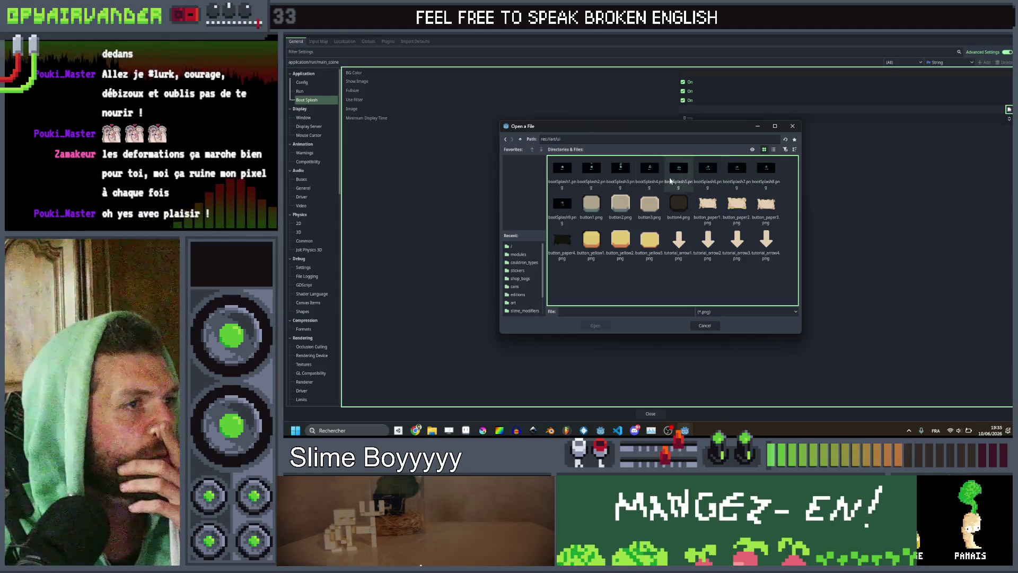
double_click(562, 171)
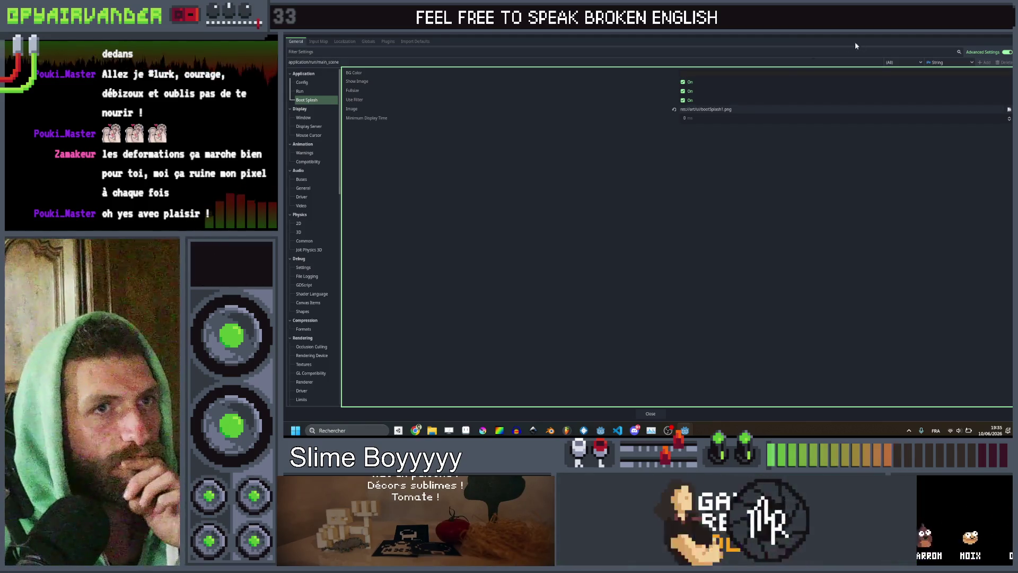
Step: Close Project Settings, run the game with F5 to watch the boot splash, then stop it
key("Escape")
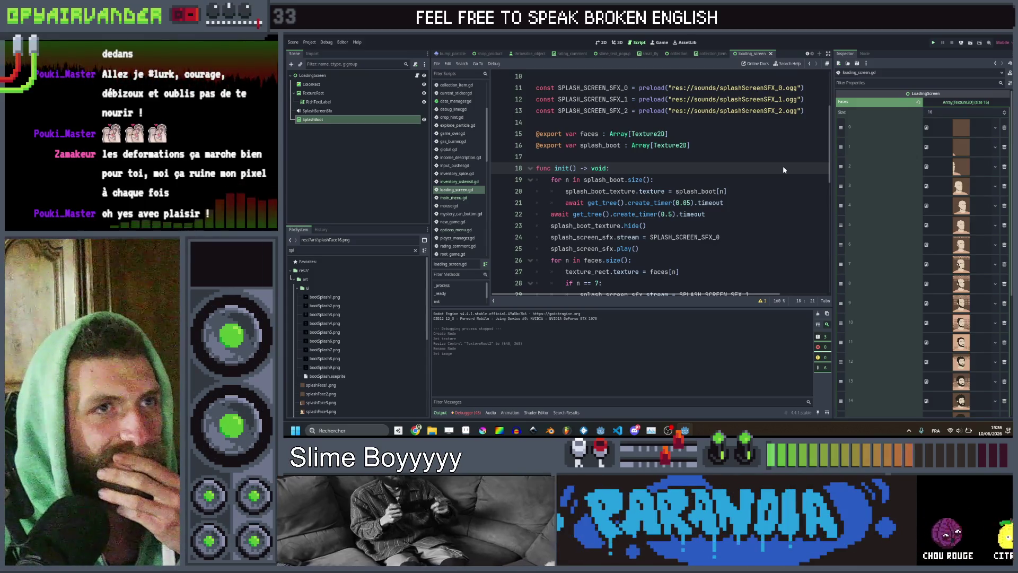
key("F5")
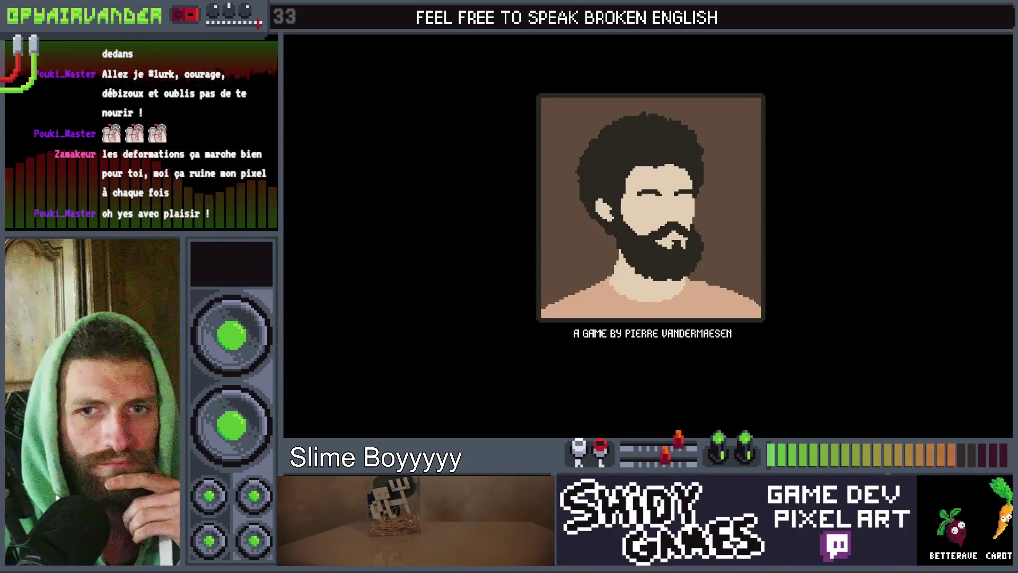
key("alt+F4")
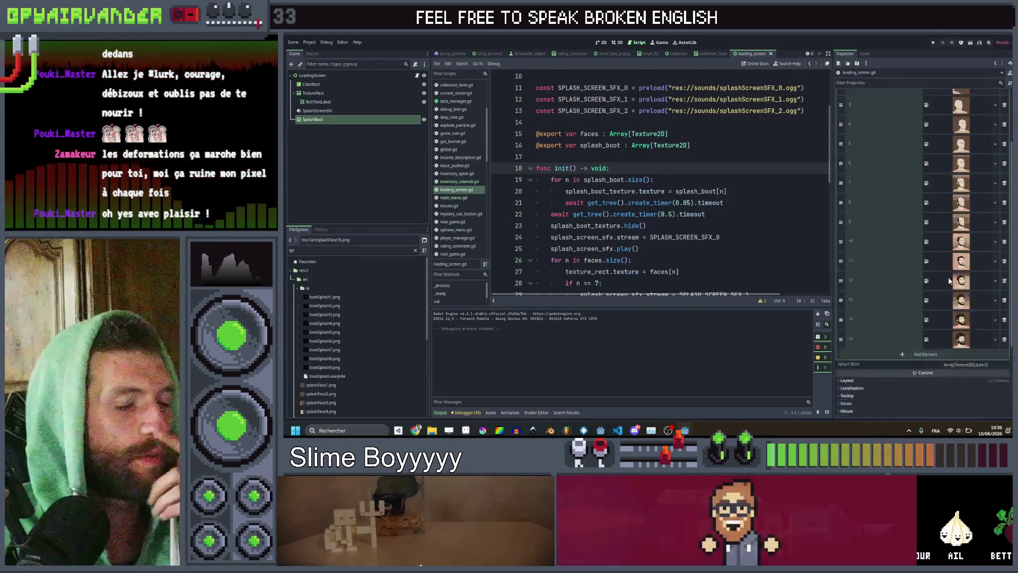
Step: Drag the nine bootSplash frames into the Splash Boot array and save
scroll(949, 280, "down", 5)
left_click(340, 298)
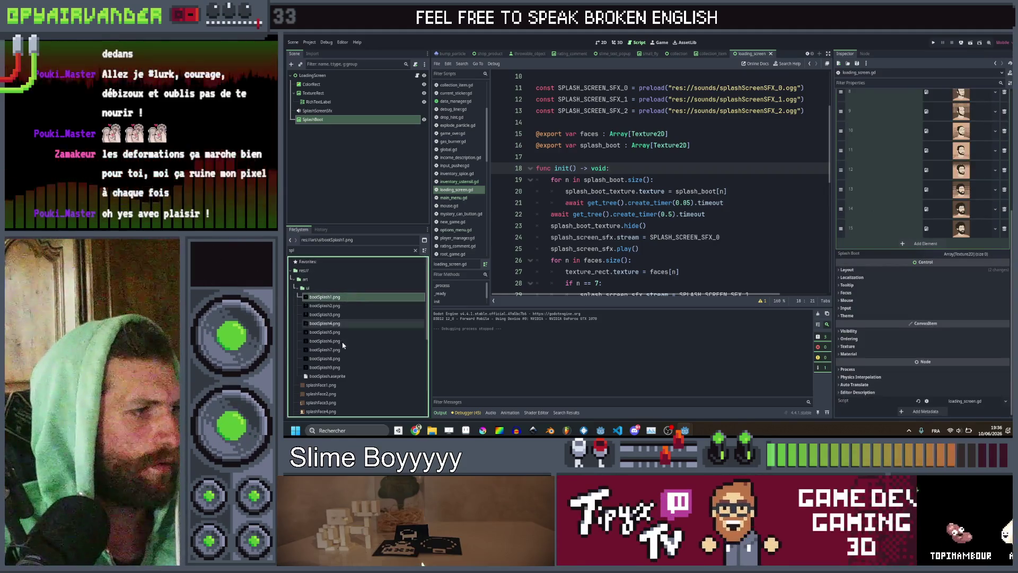
left_click(336, 368, "shift")
left_click_drag(336, 368, 993, 235)
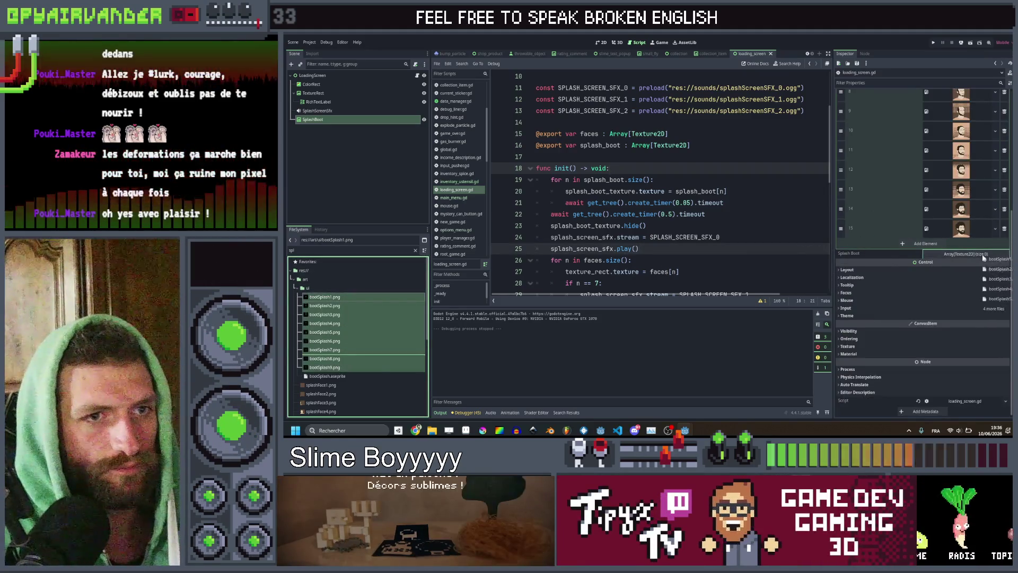
key("ctrl+s")
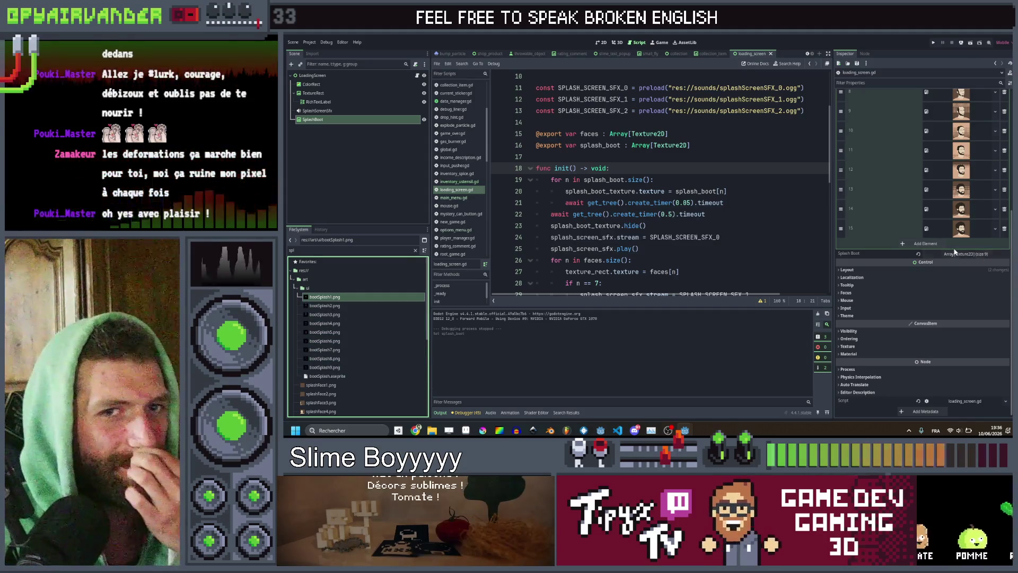
Step: Clear the FileSystem search filter and open the res://sounds folder
left_click(754, 191)
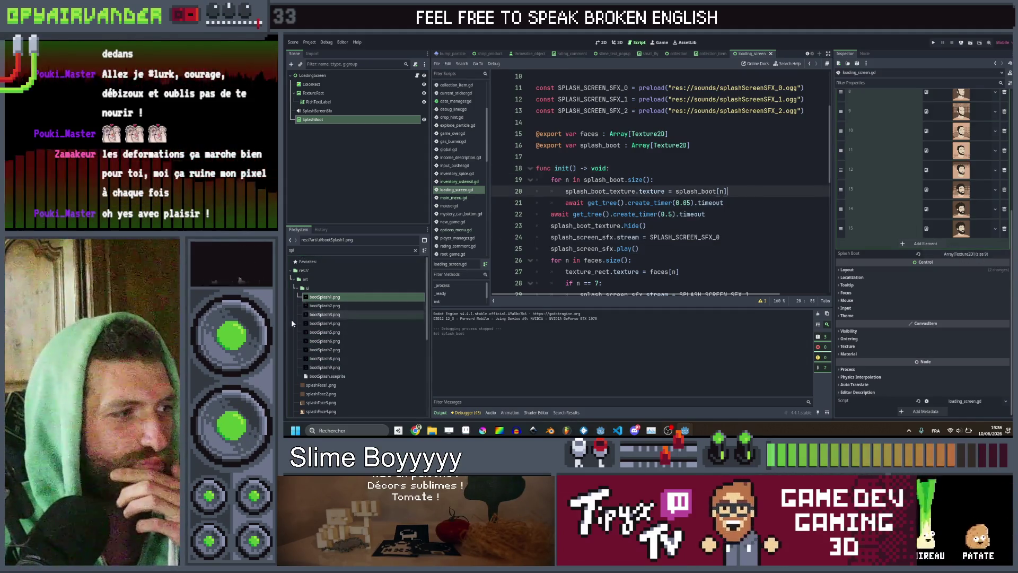
left_click(334, 249)
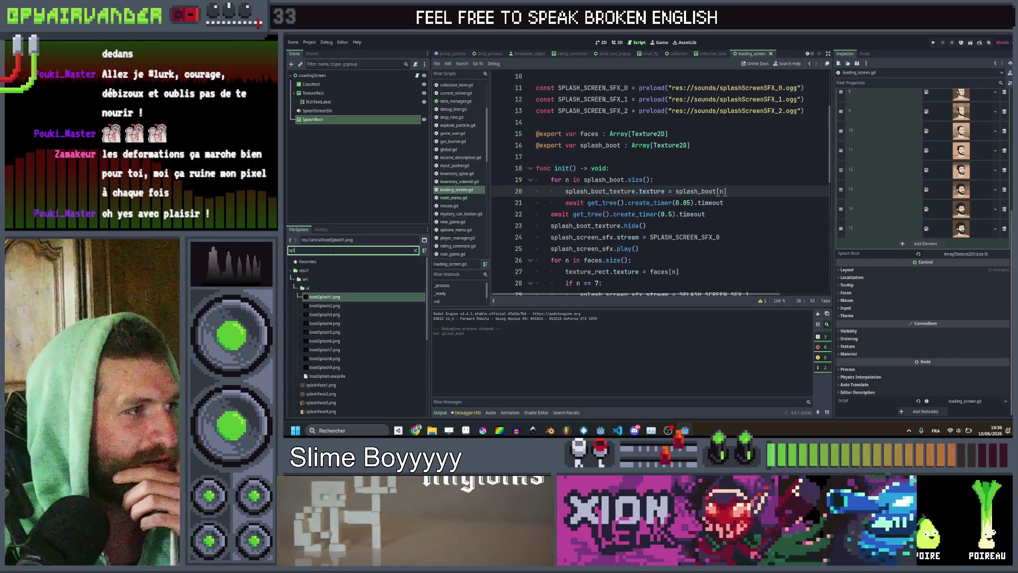
left_click_drag(333, 249, 285, 249)
type("slime")
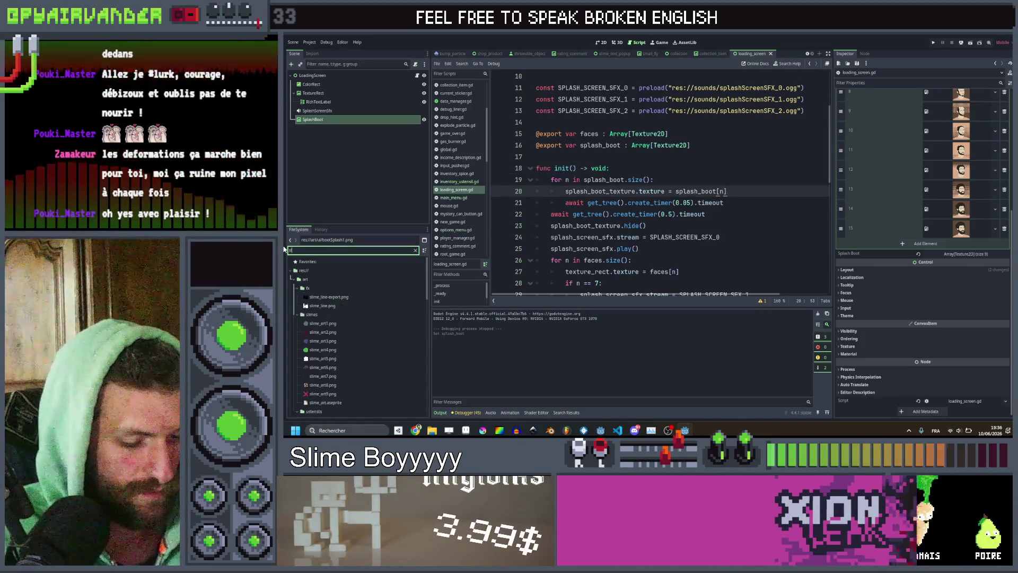
key("BackSpace")
key("BackSpace")
key("BackSpace")
type("fx")
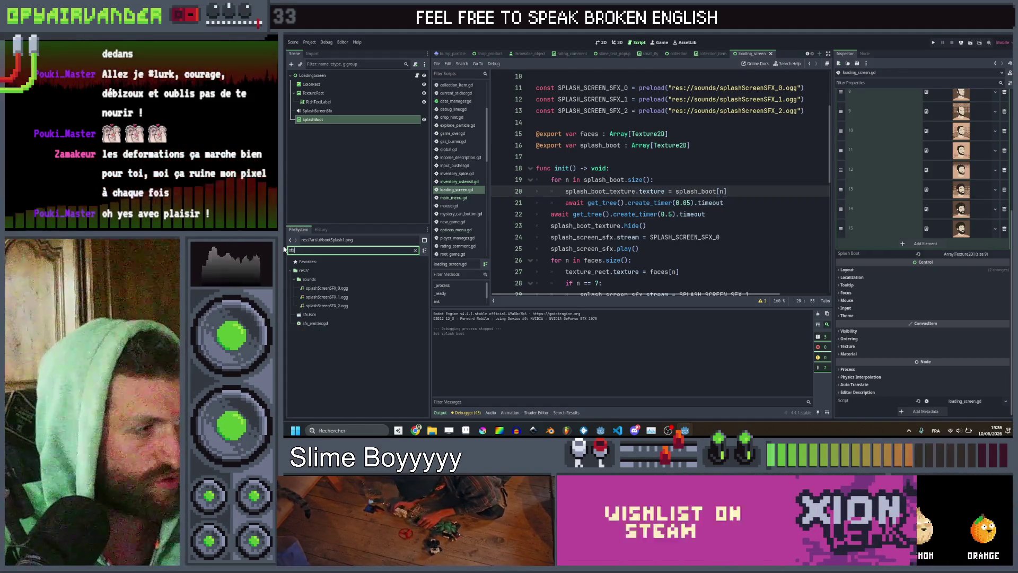
left_click(342, 281)
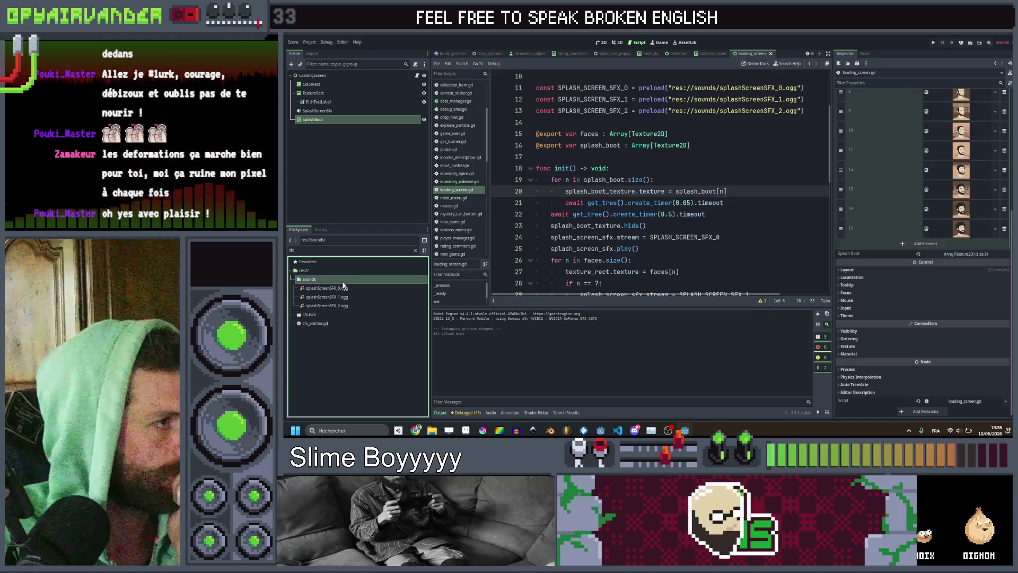
left_click(416, 251)
scroll(353, 335, "down", 10)
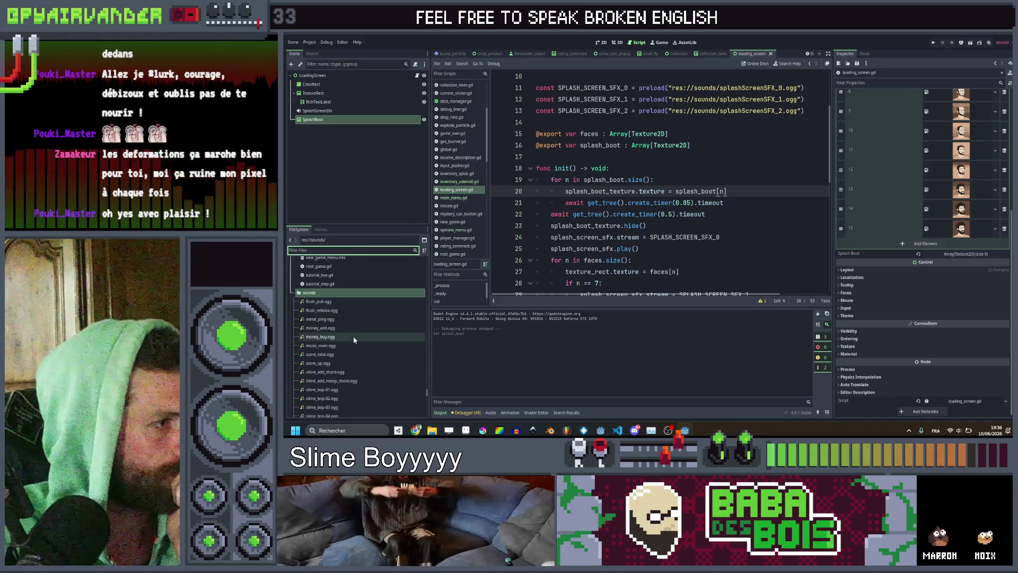
Step: Preview slime_bop-09.ogg, then preload slime_explode.ogg as a SLIME_EXPLODE constant on line 17
scroll(355, 336, "down", 3)
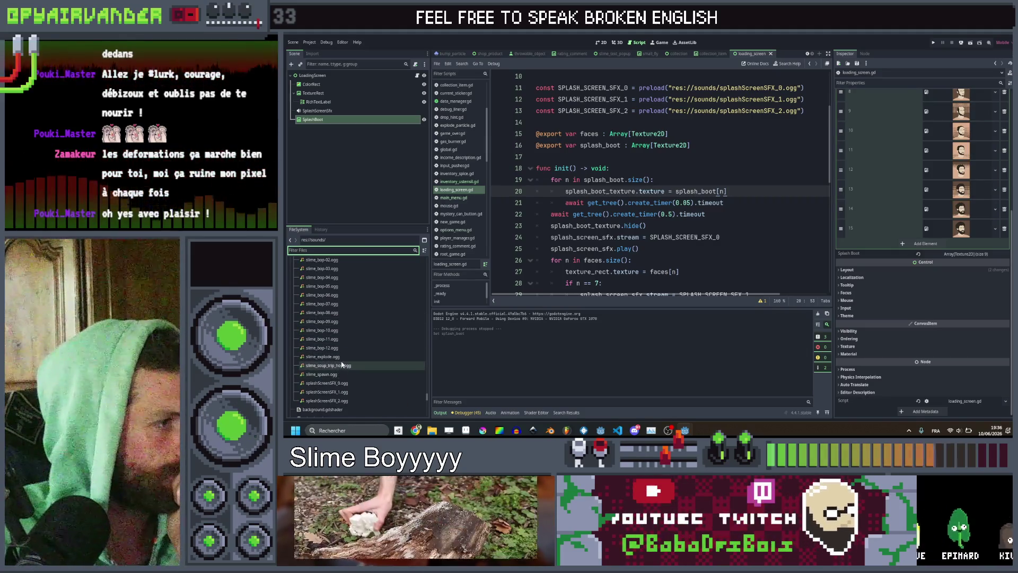
left_click(342, 359)
scroll(353, 328, "up", 5)
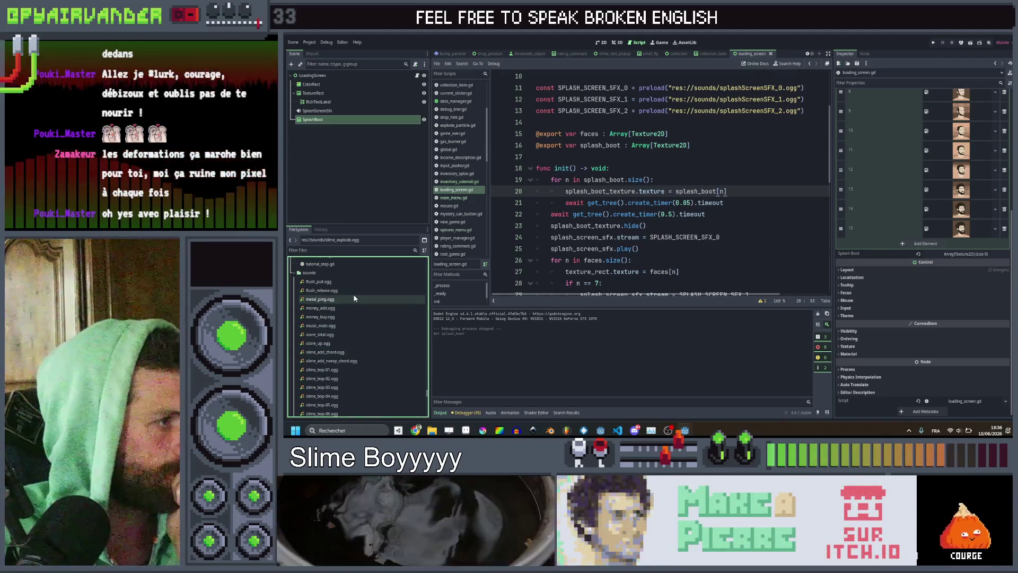
scroll(352, 312, "down", 4)
left_click(348, 340)
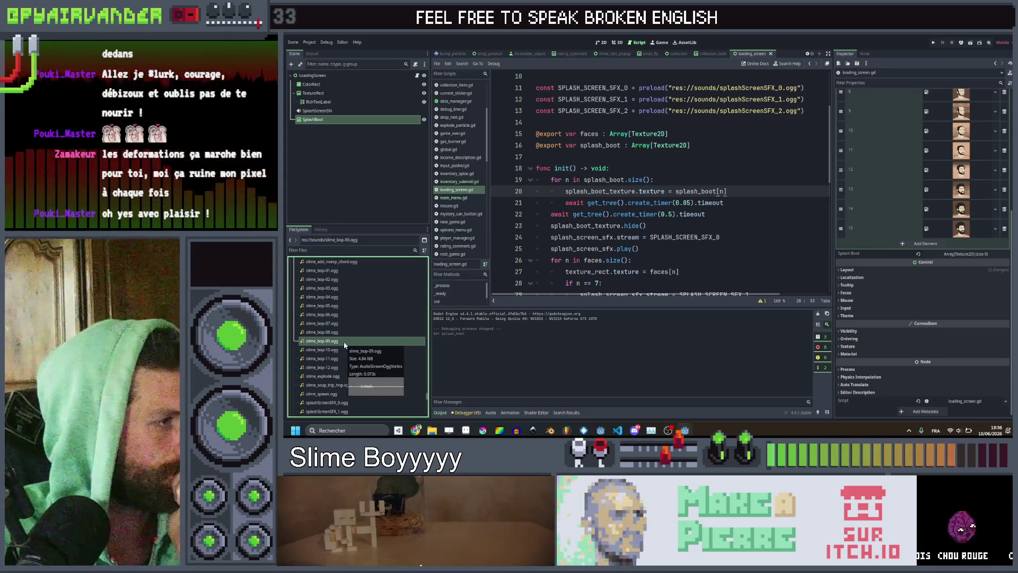
double_click(344, 344)
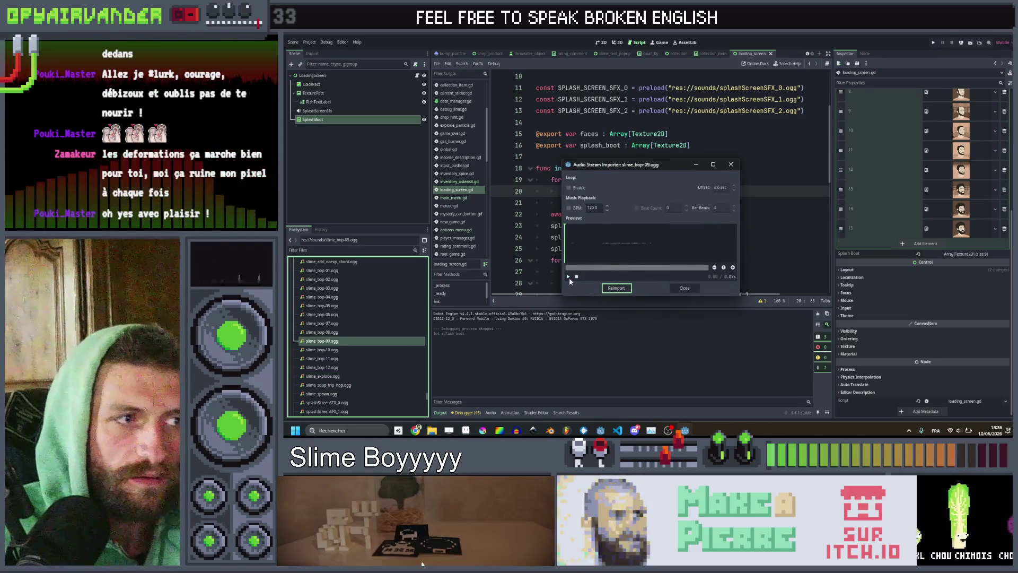
left_click(568, 277)
left_click(729, 166)
mouse_move(327, 375)
left_mouse_down()
mouse_move(530, 223)
mouse_move(660, 157)
left_mouse_up()
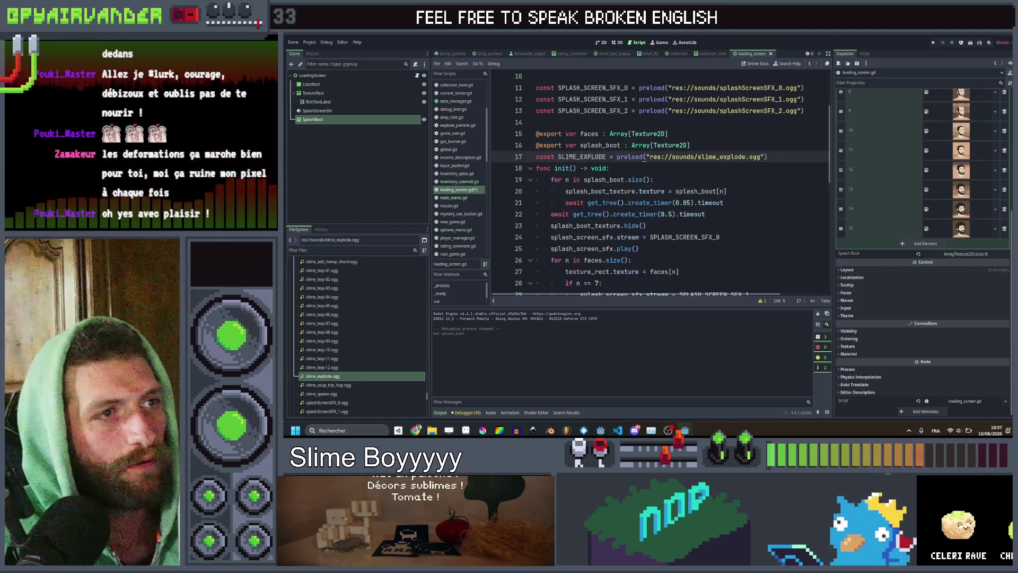
Step: Copy the sfx stream and play lines and open an empty line inside the splash_boot loop
key("Return")
scroll(660, 186, "down", 1)
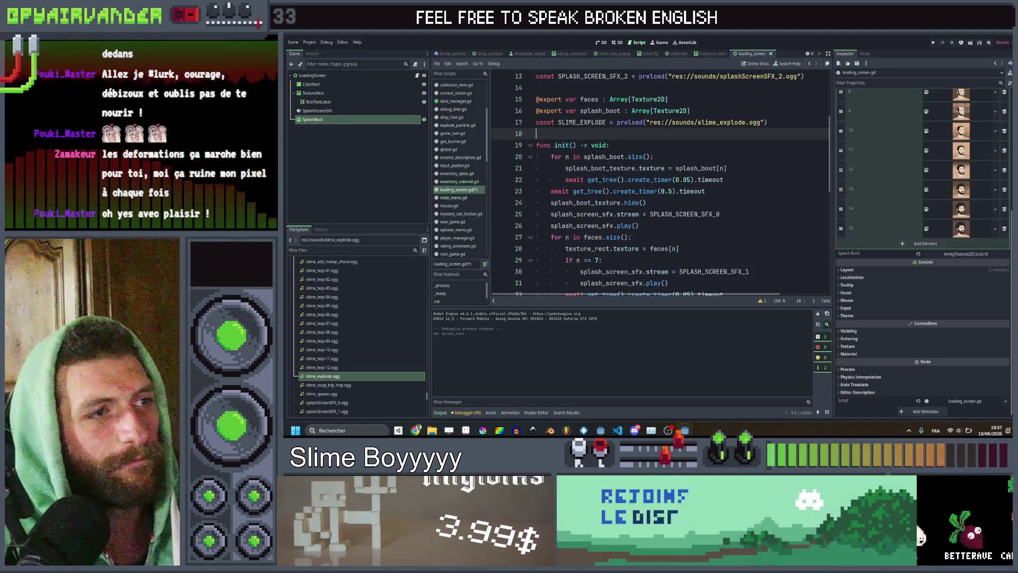
left_click(672, 226)
left_click_drag(672, 226, 591, 214)
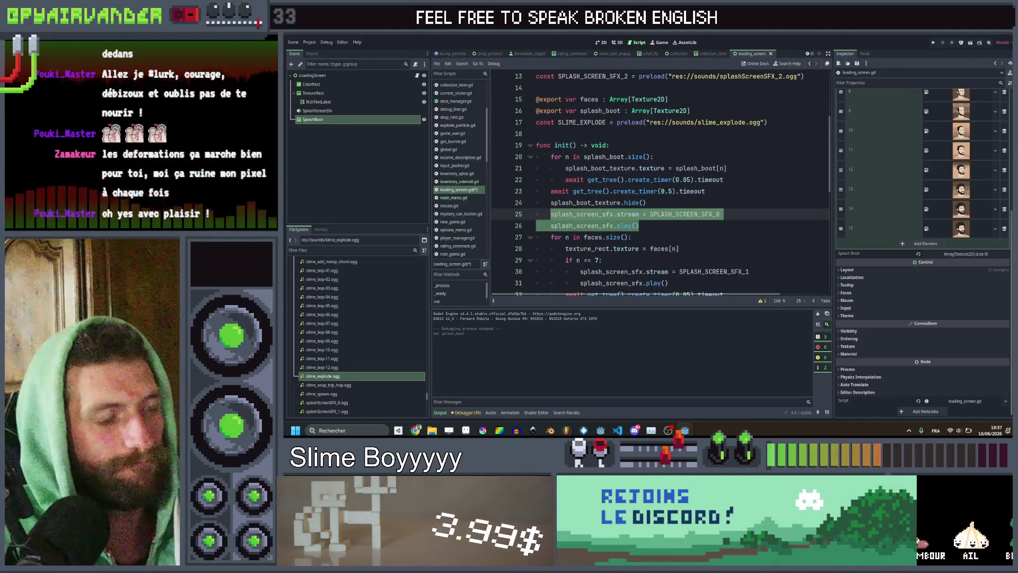
left_click(739, 178)
scroll(739, 176, "down", 1)
key("Return")
type("if")
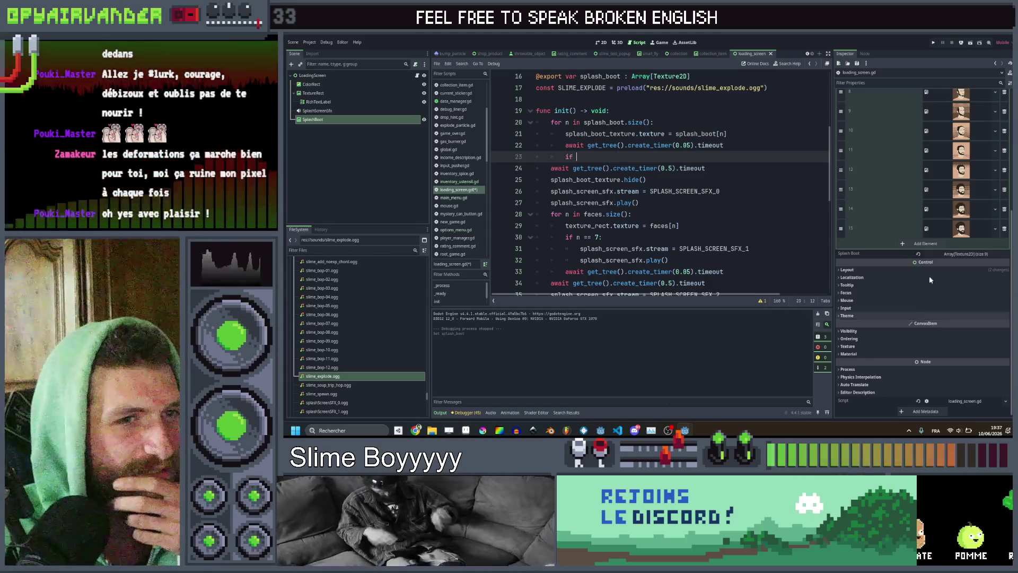
Step: Add an 'if n == 4:' condition with the copied sound lines pasted beneath it
left_click(965, 253)
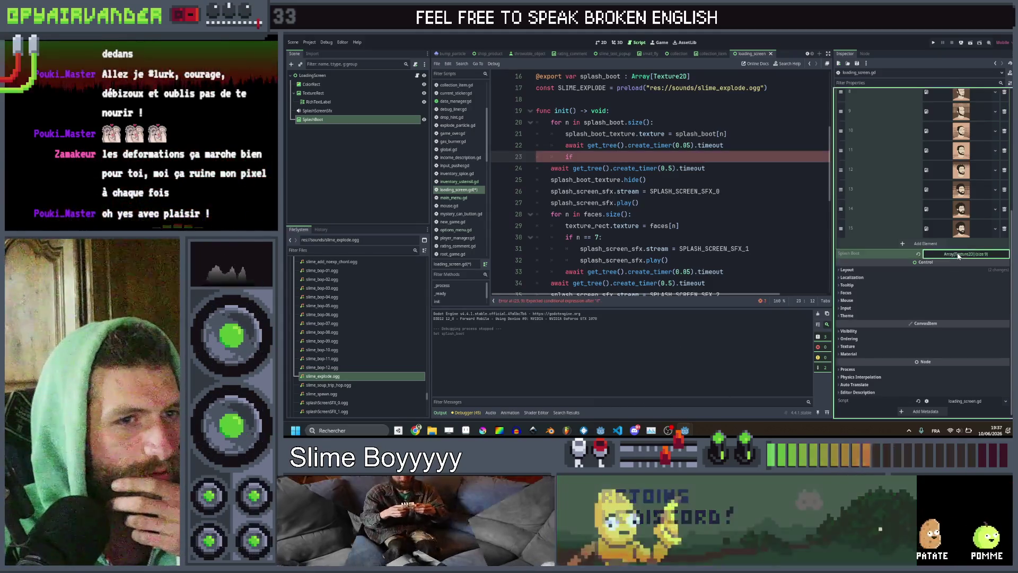
scroll(962, 299, "down", 1)
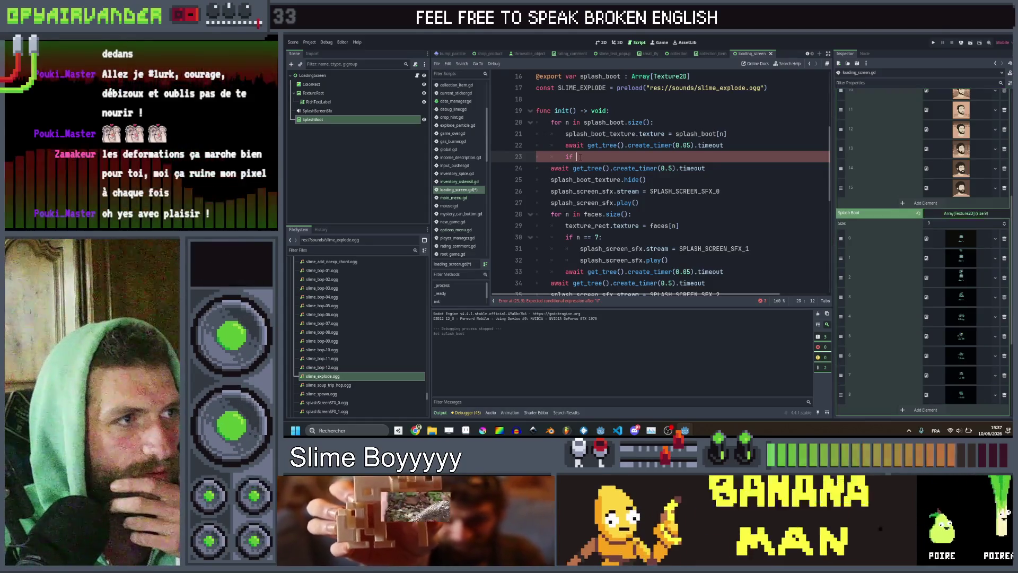
type("n == 4")
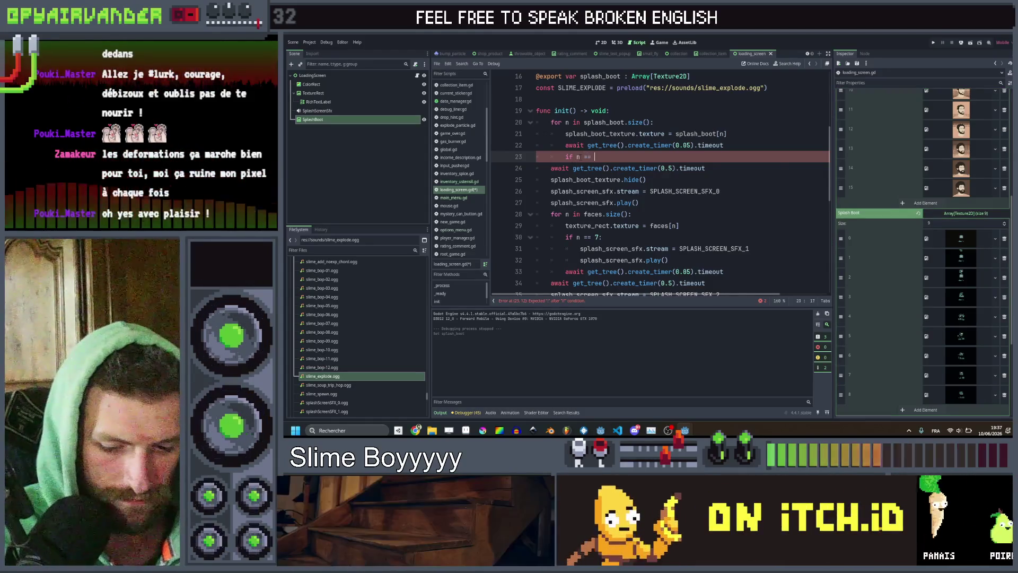
type(":")
key("Return")
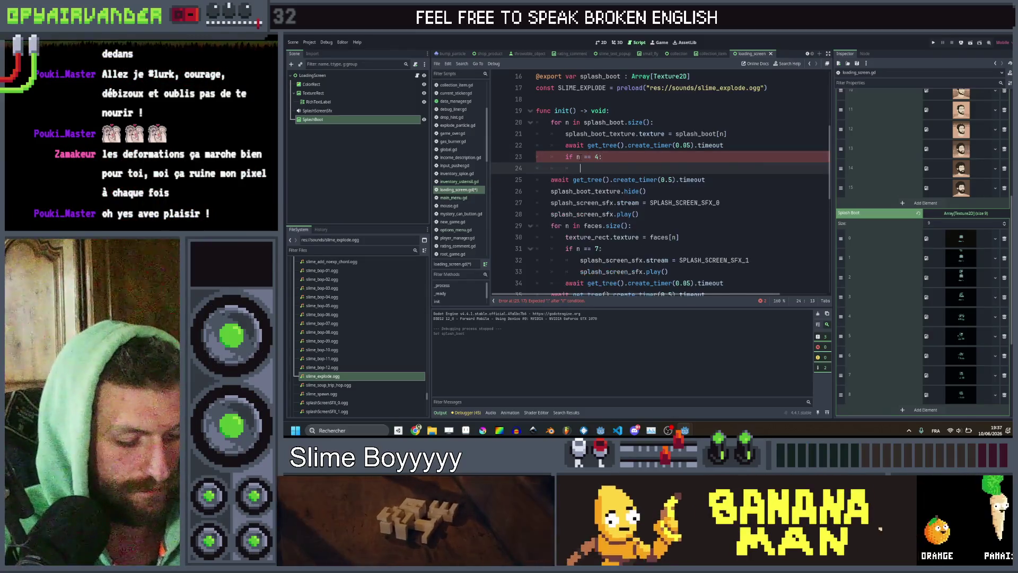
type("splash_screen_sfx.stream = SPLASH_SCREEN_SFX_0 \tsplash_screen_sfx.play()")
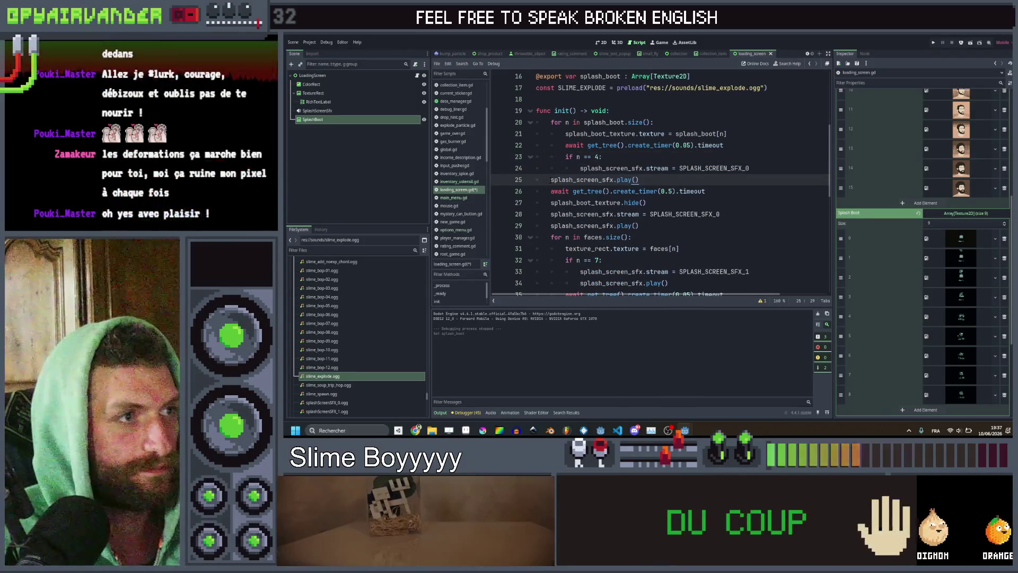
Step: Replace SPLASH_SCREEN_SFX_0 with SLIME_EXPLODE in the pasted lines and save the script
double_click(581, 88)
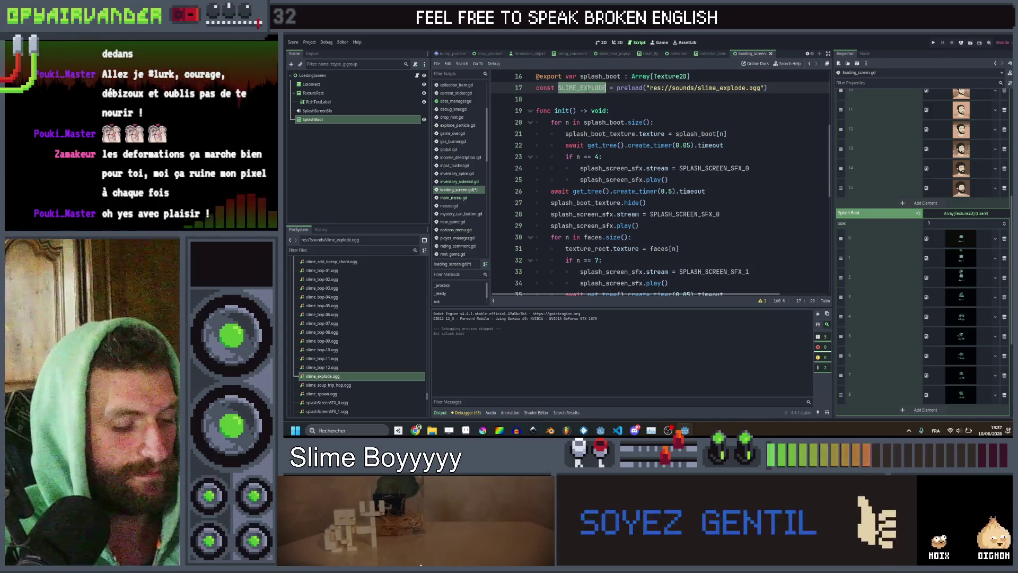
key("ctrl+c")
double_click(697, 168)
key("ctrl+v")
left_click(603, 157)
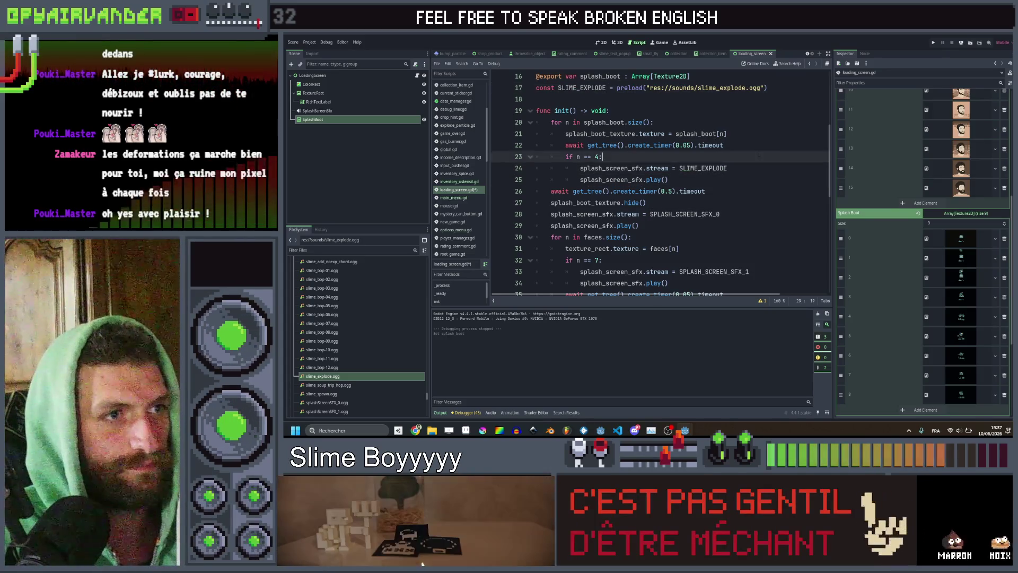
key("ctrl+s")
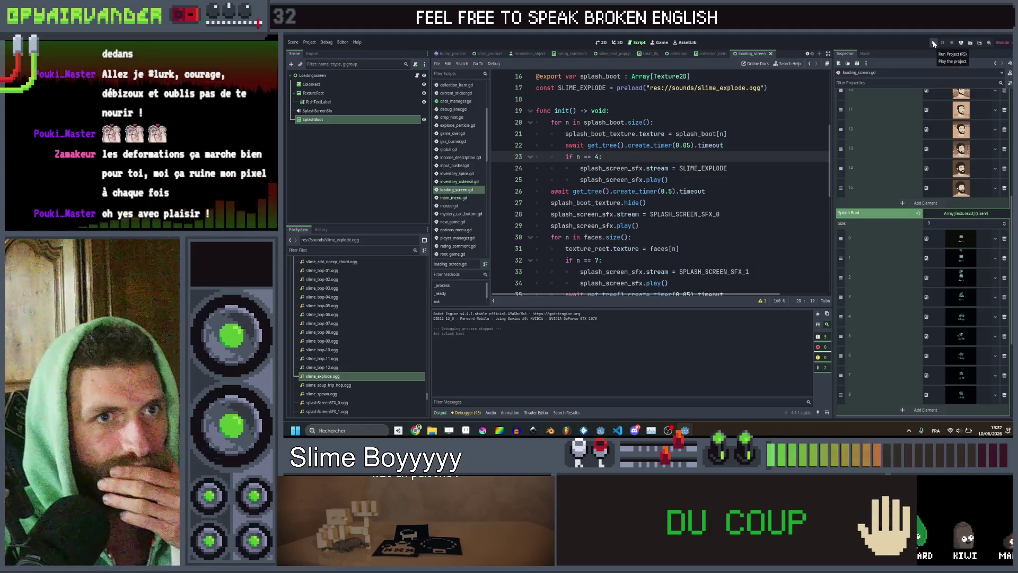
left_click(325, 42)
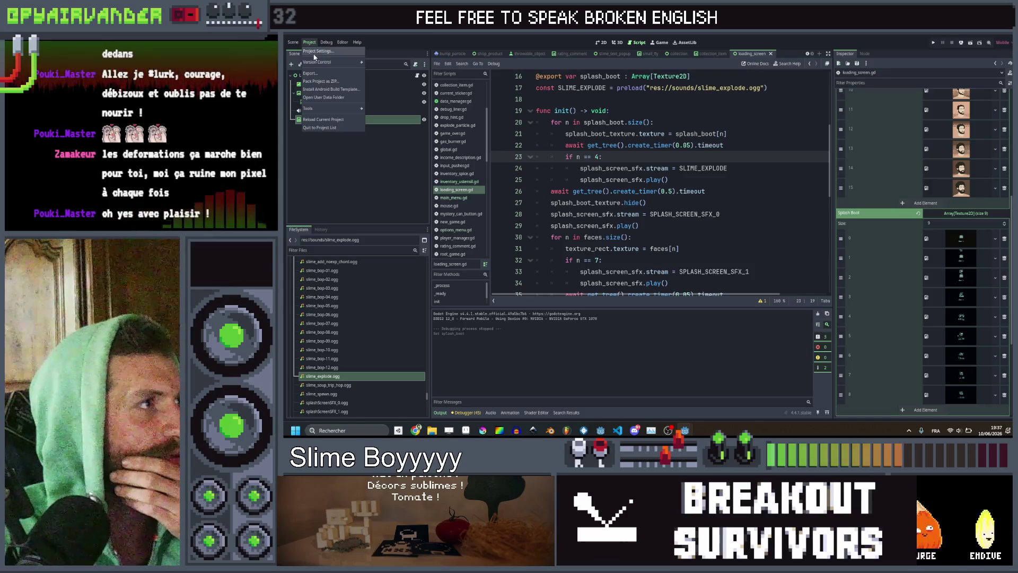
Step: Turn off Use Filter for the Boot Splash image in Project Settings and close the dialog
left_click(318, 50)
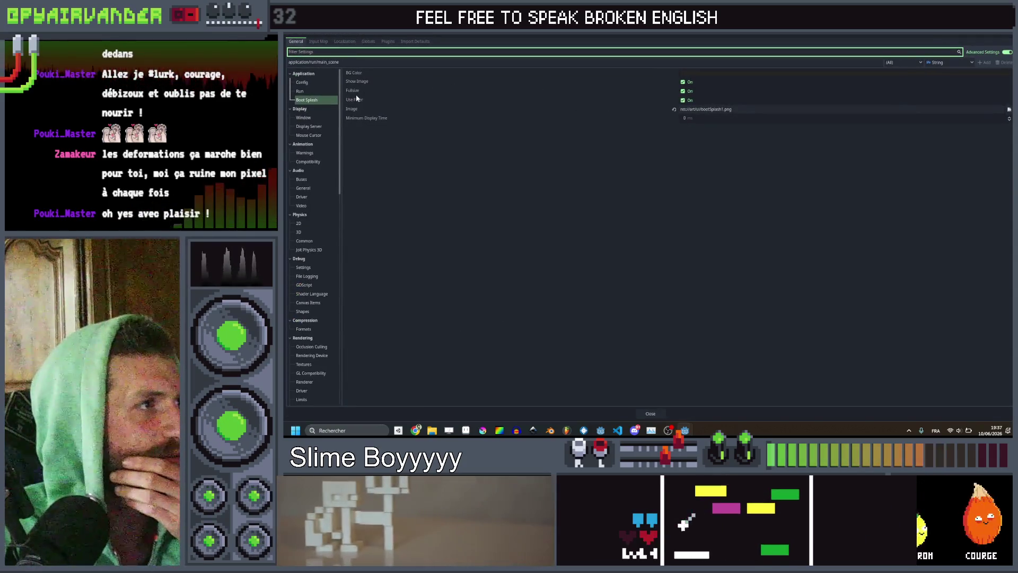
mouse_move(357, 101)
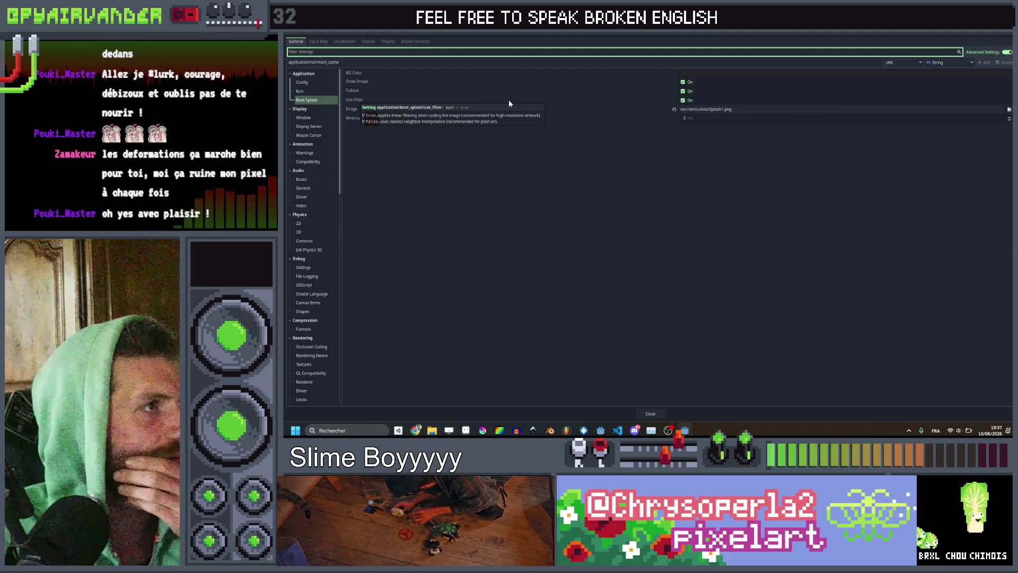
left_click(683, 100)
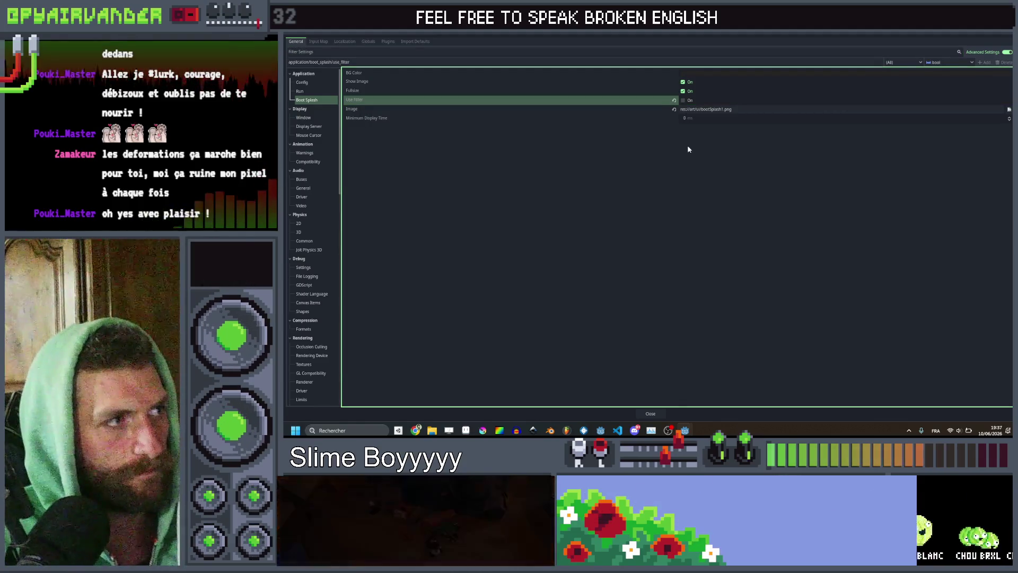
key("Escape")
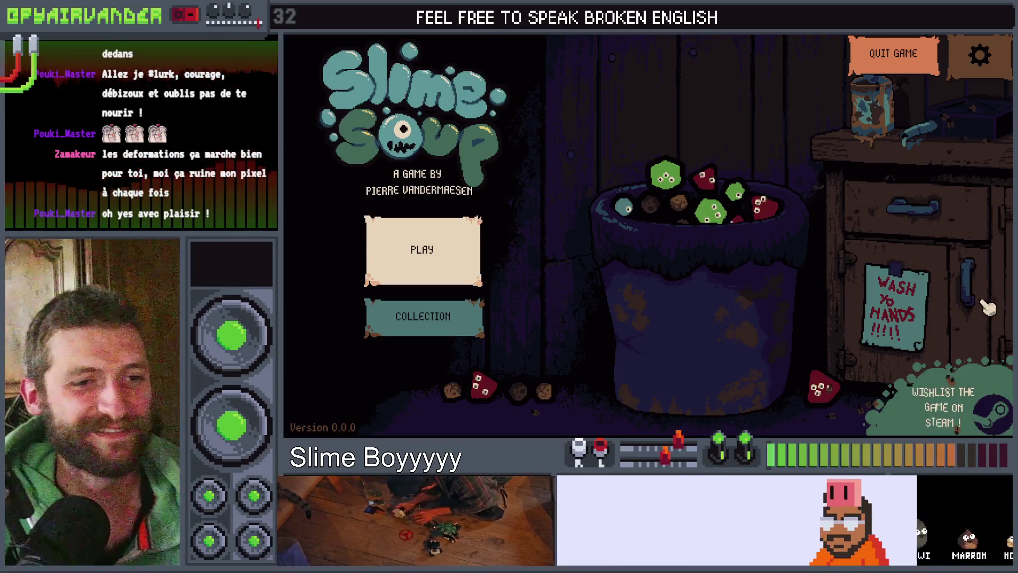
Step: Quit Slime Soup, rerun it from Godot with F5 to rewatch the splash, then close the game
left_click(921, 64)
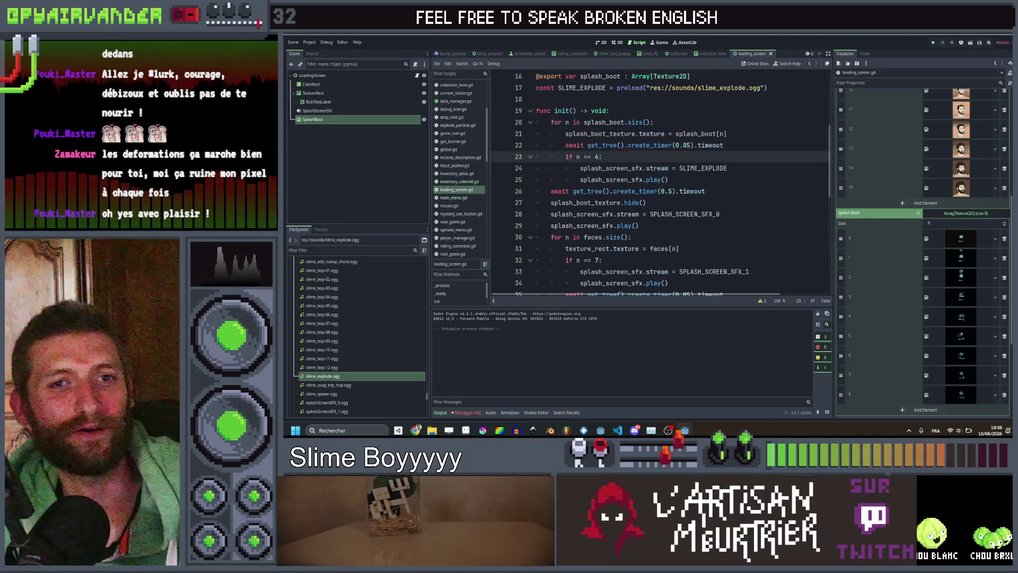
key("F5")
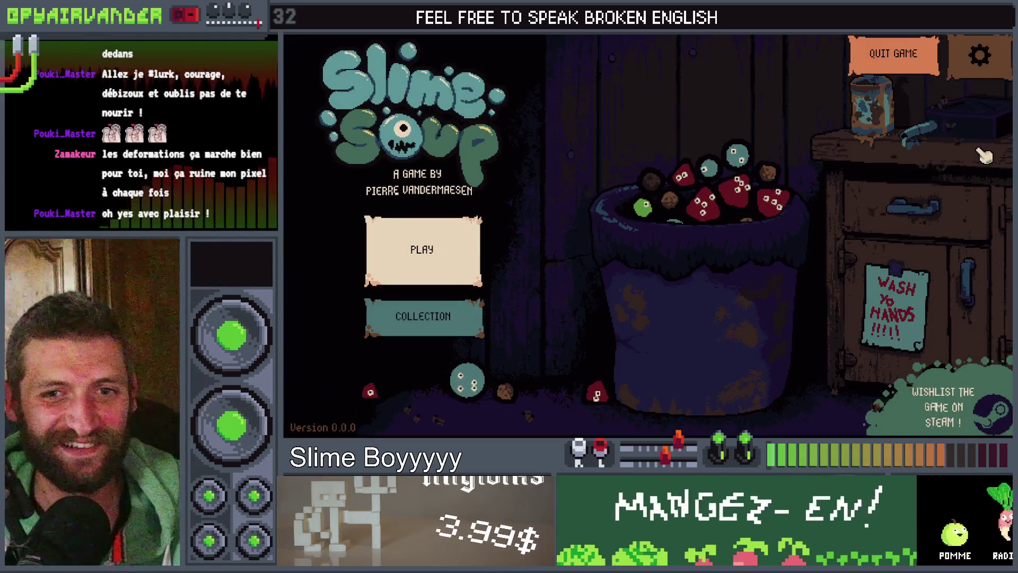
key("alt+F4")
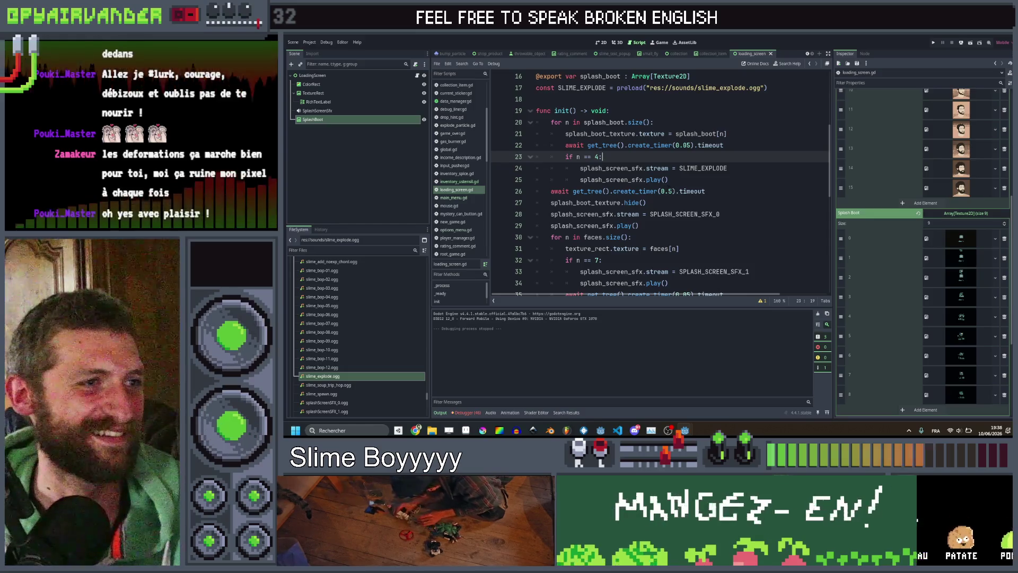
Step: Change create_timer(0.5) on line 26 to 1 second and save loading_screen.gd
double_click(666, 190)
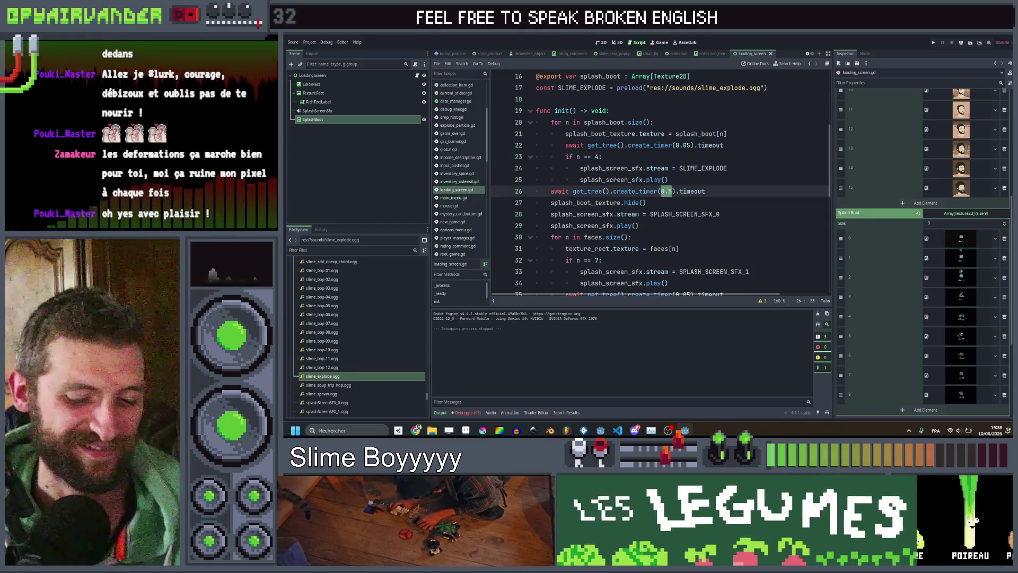
type("1")
key("ctrl+s")
left_click(806, 180)
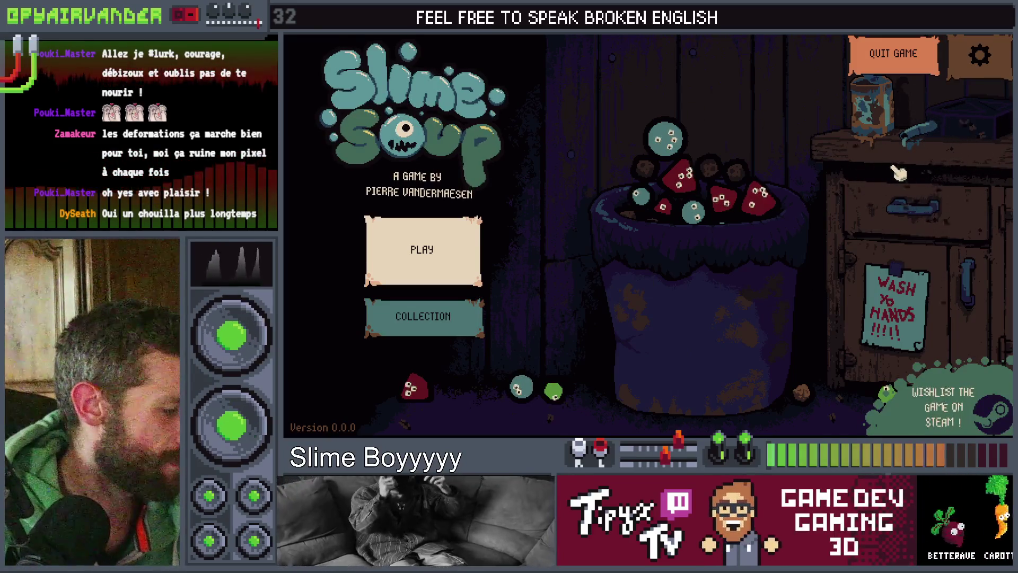
Step: Play a round from the saved game, merge the blue slimes, then save and return to the main menu
left_click(438, 252)
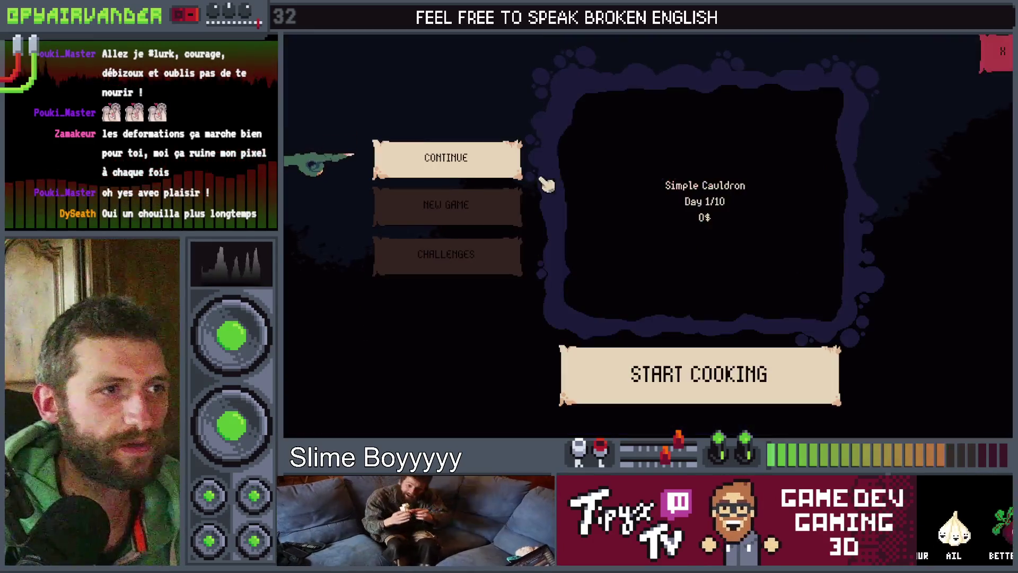
left_click(690, 372)
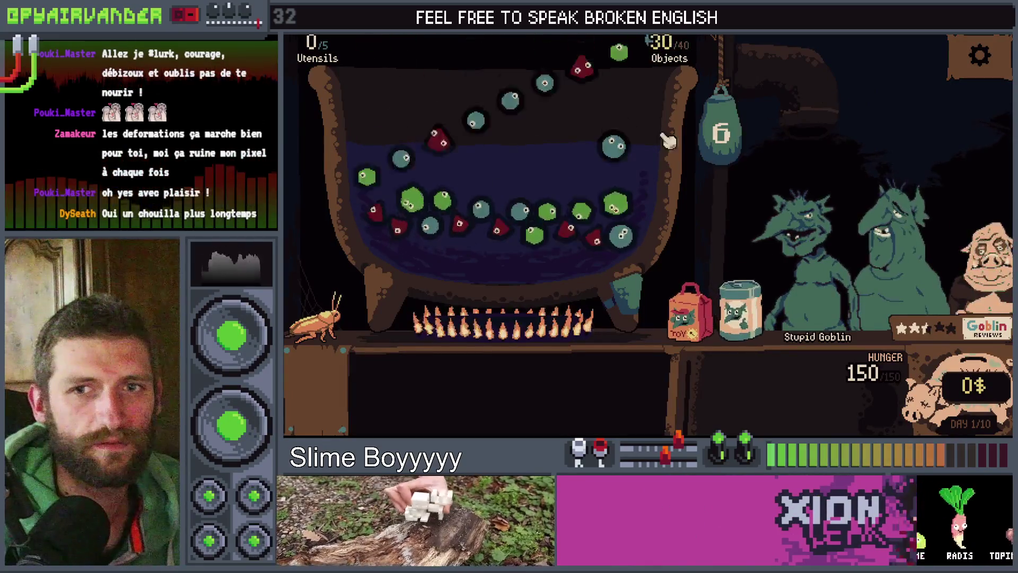
left_click(546, 154)
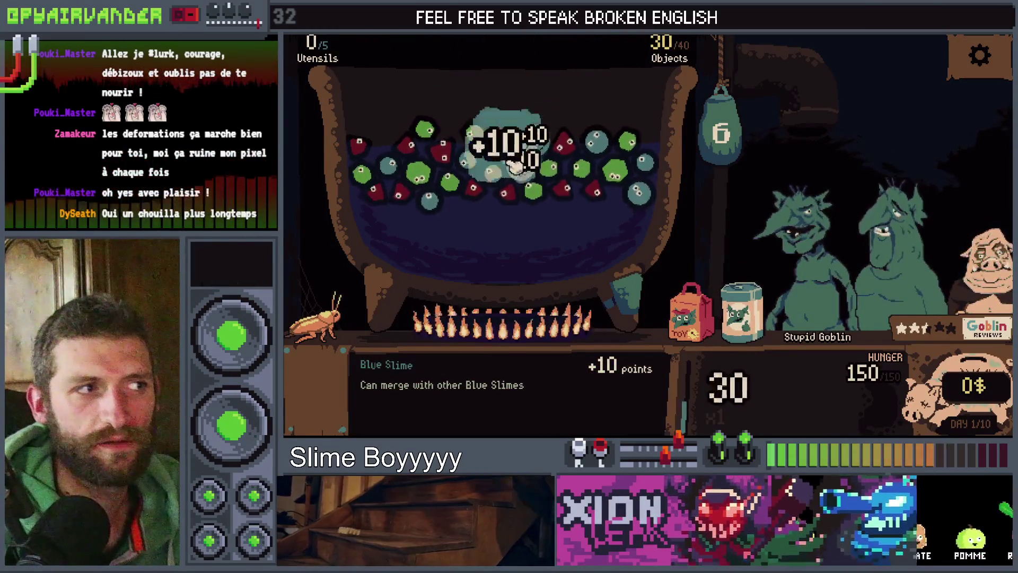
left_click(737, 123)
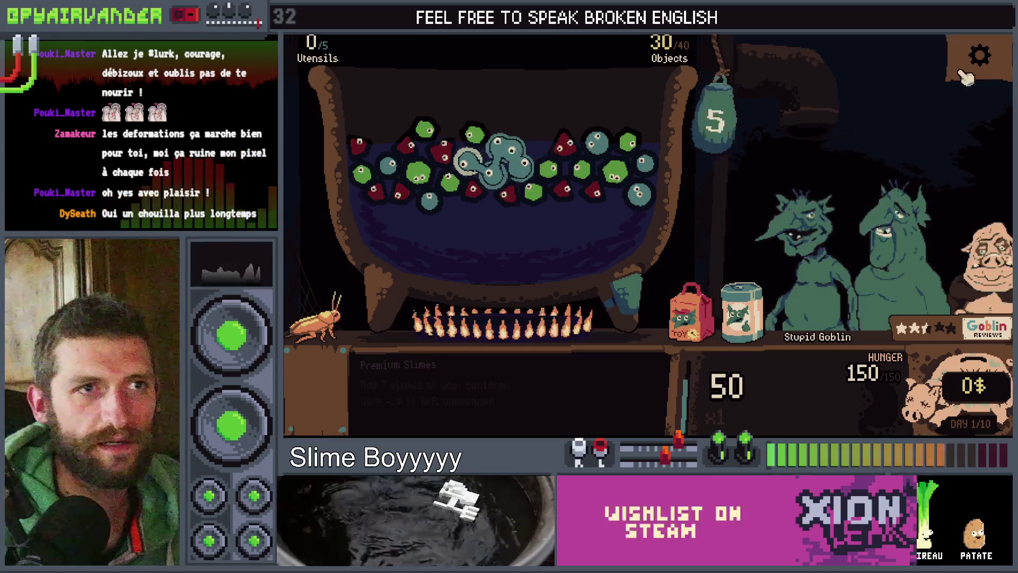
left_click(979, 54)
left_click(754, 291)
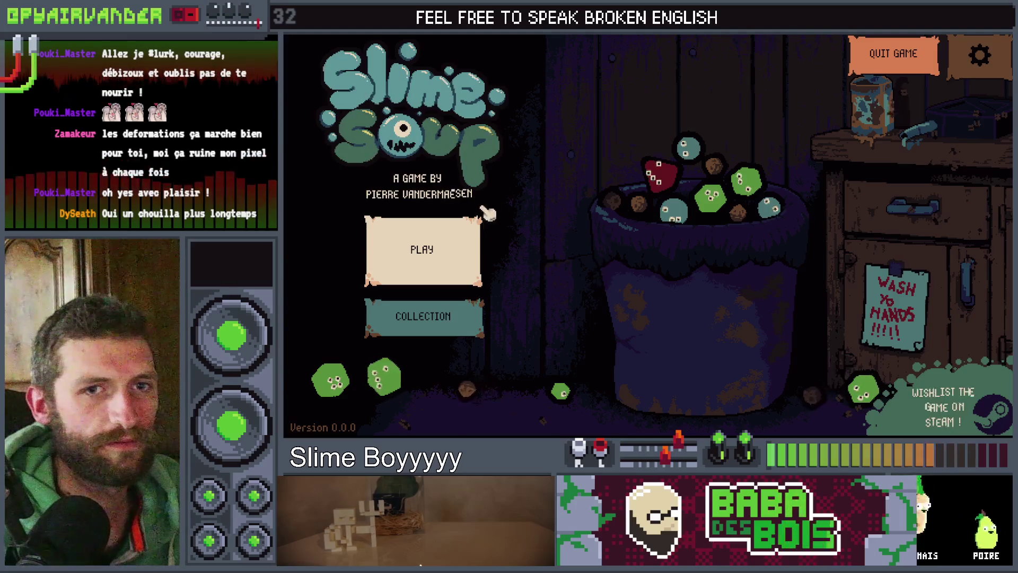
Step: Start a new game, try dropping the premium slime can, merge blue slimes, and open Game Settings
left_click(471, 265)
left_click(446, 206)
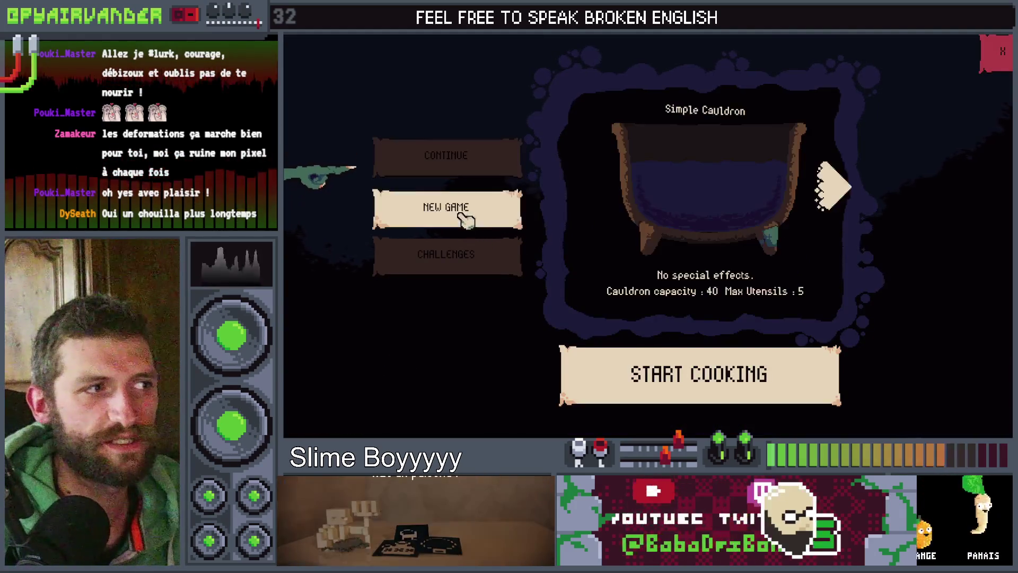
left_click(676, 371)
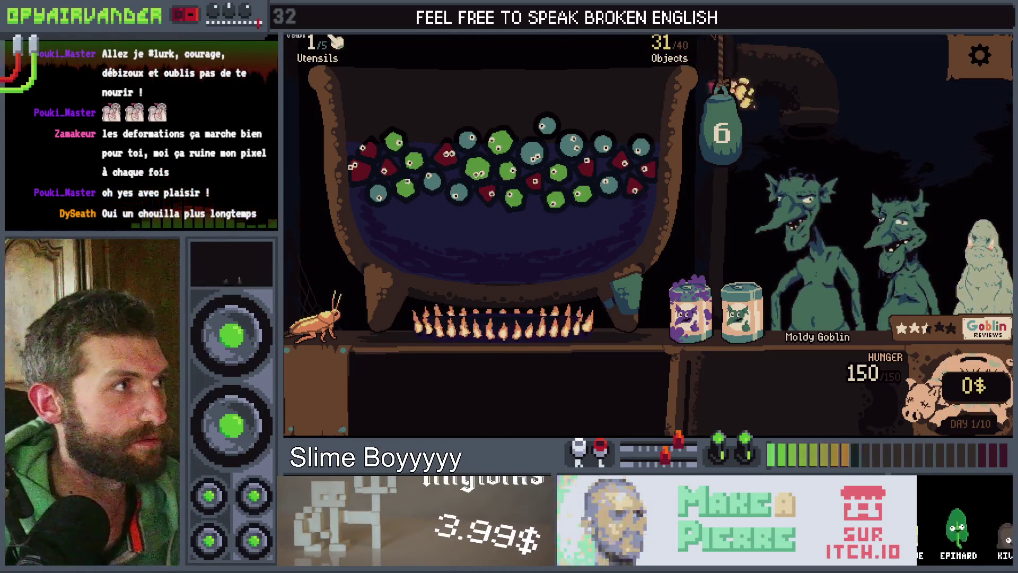
mouse_move(763, 297)
mouse_move(762, 297)
left_mouse_down()
mouse_move(625, 227)
mouse_move(723, 227)
mouse_move(742, 296)
left_mouse_up()
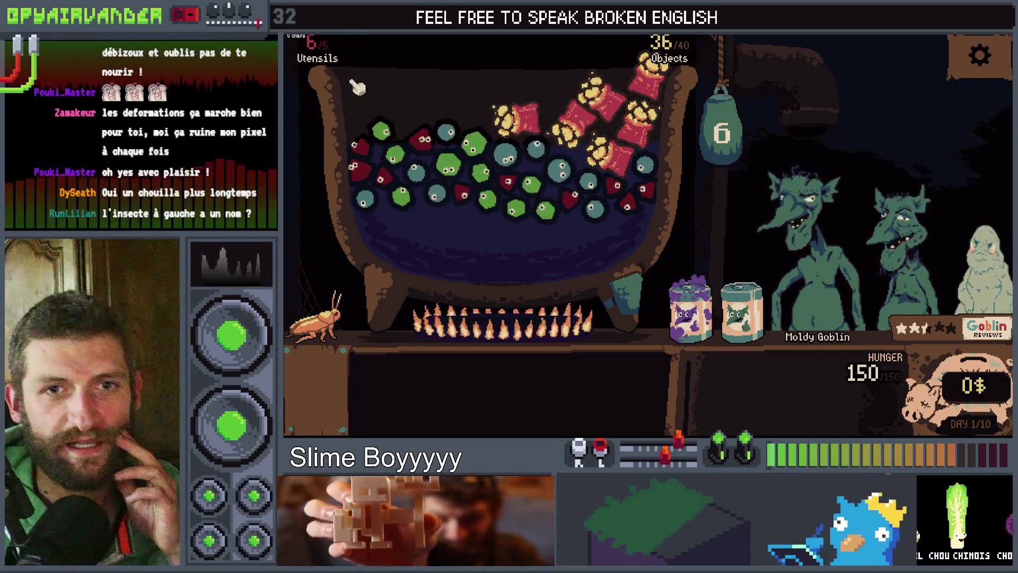
mouse_move(334, 286)
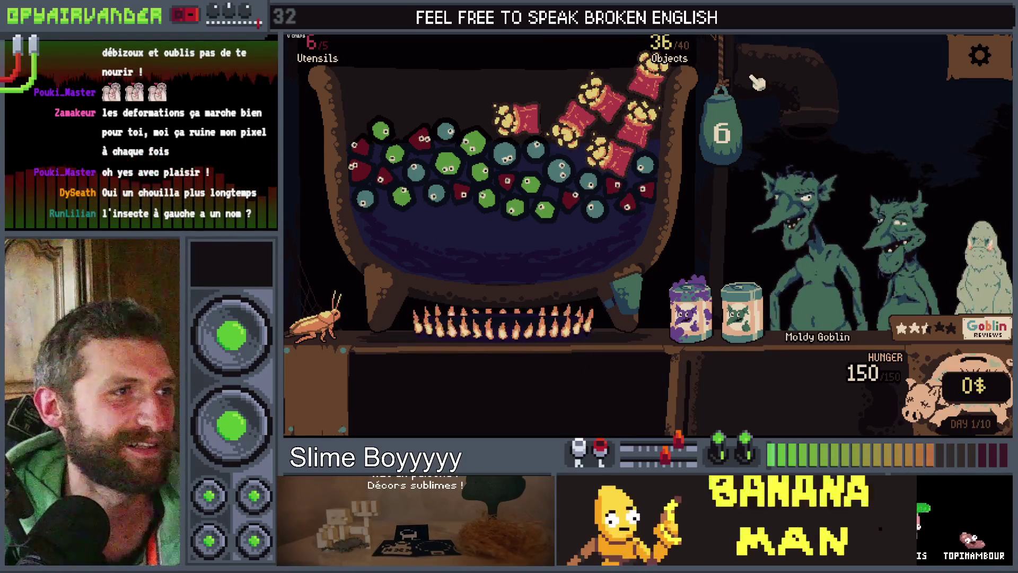
mouse_move(657, 80)
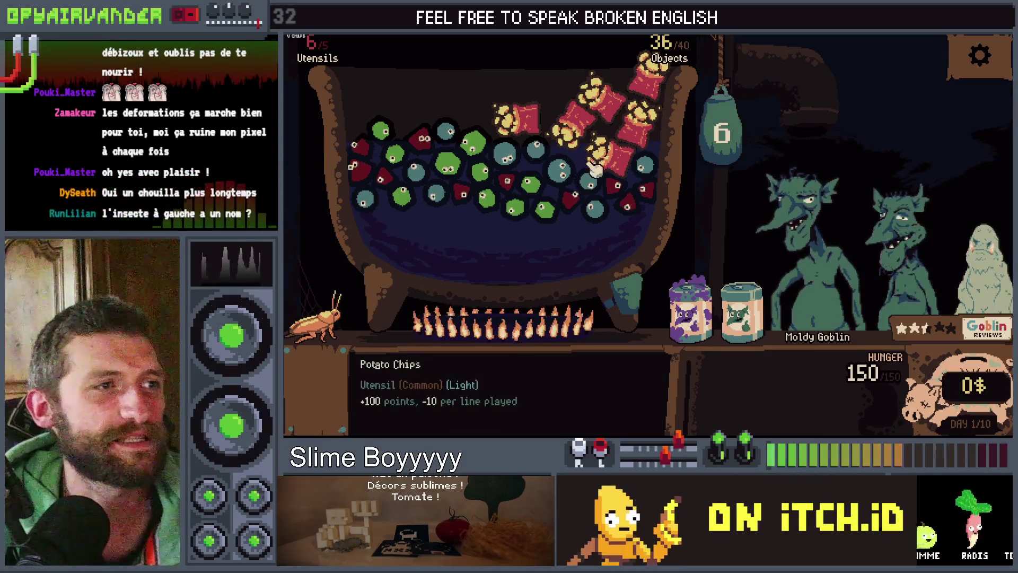
left_click(594, 201)
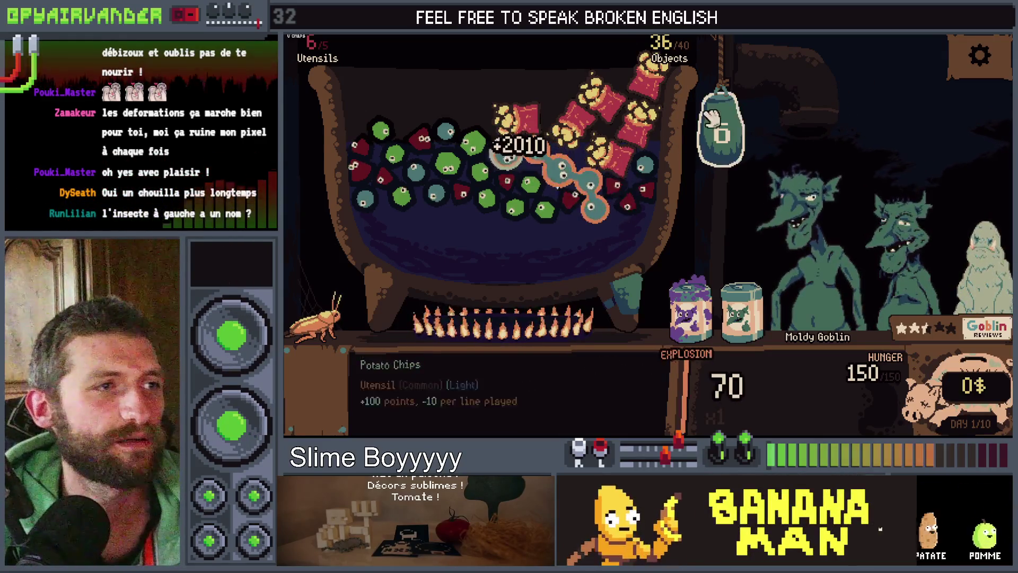
key("Escape")
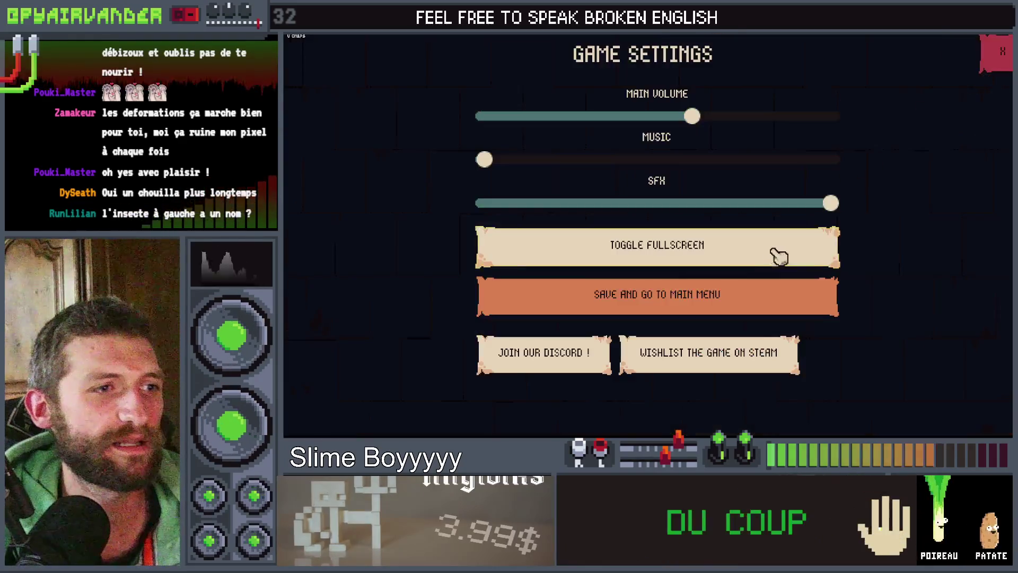
Step: Save to the main menu, start a new game, and end day 1 after three goblin reviews with 15$ earned
left_click(742, 300)
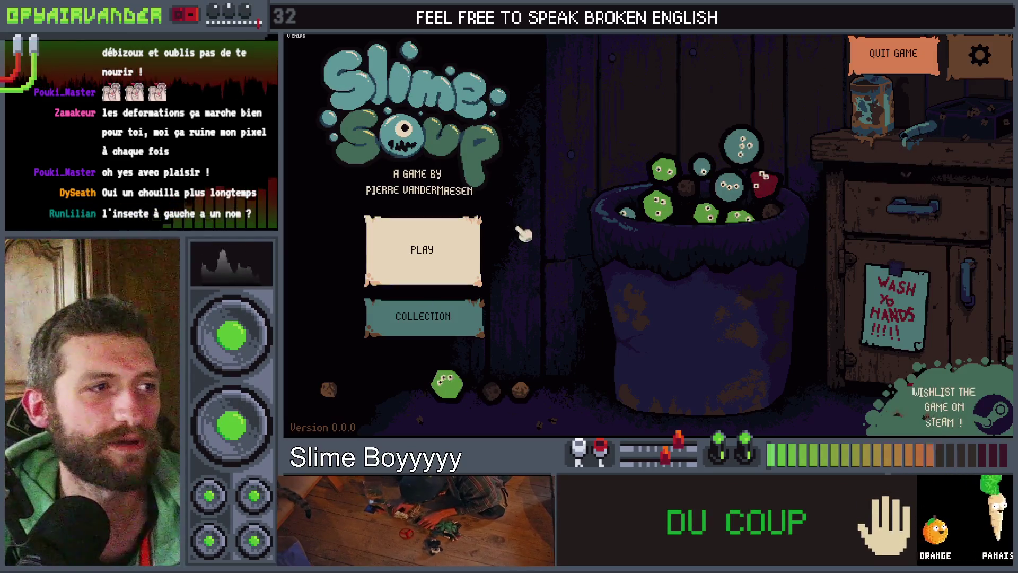
left_click(459, 248)
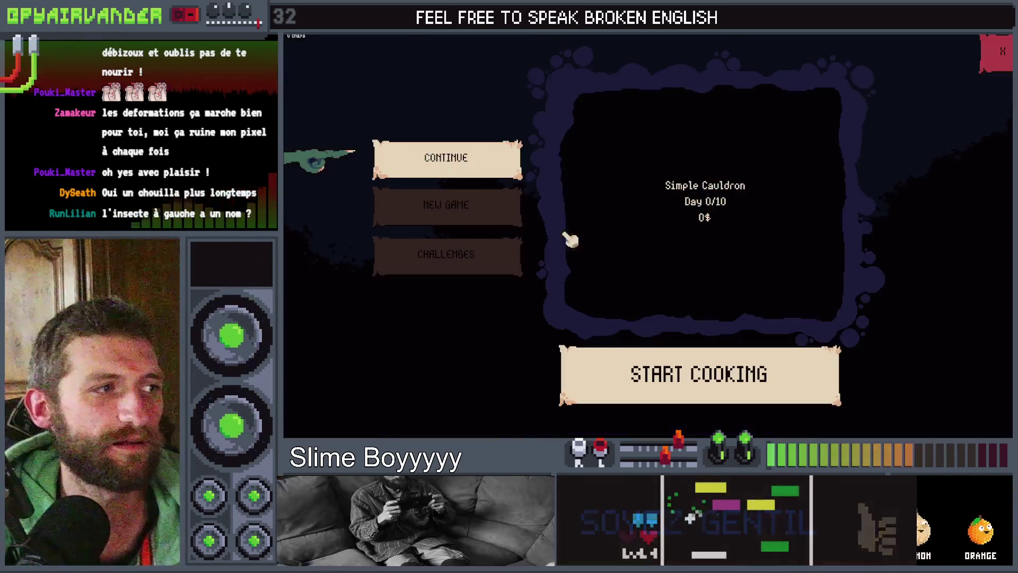
left_click(470, 208)
left_click(644, 390)
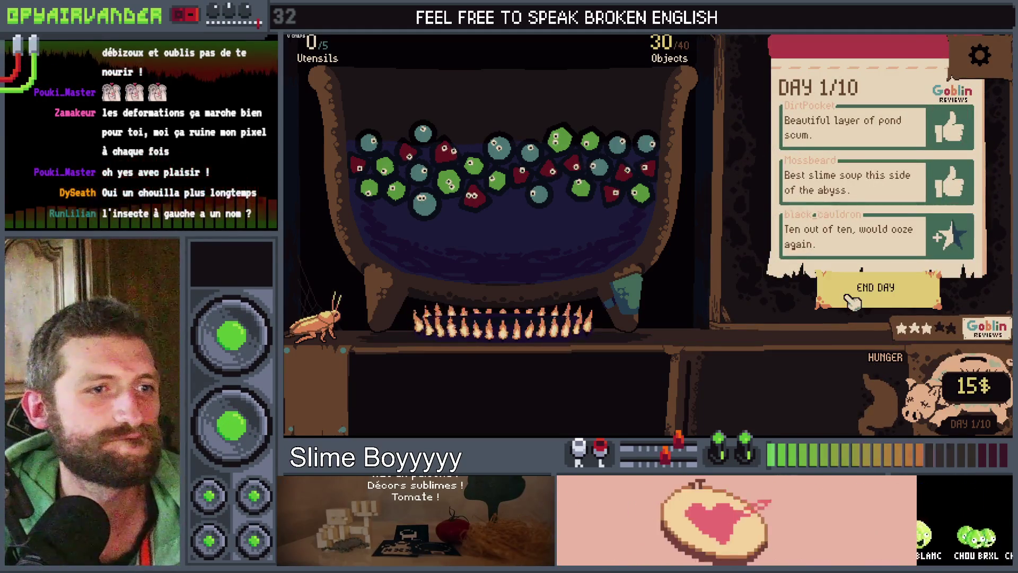
left_click(852, 300)
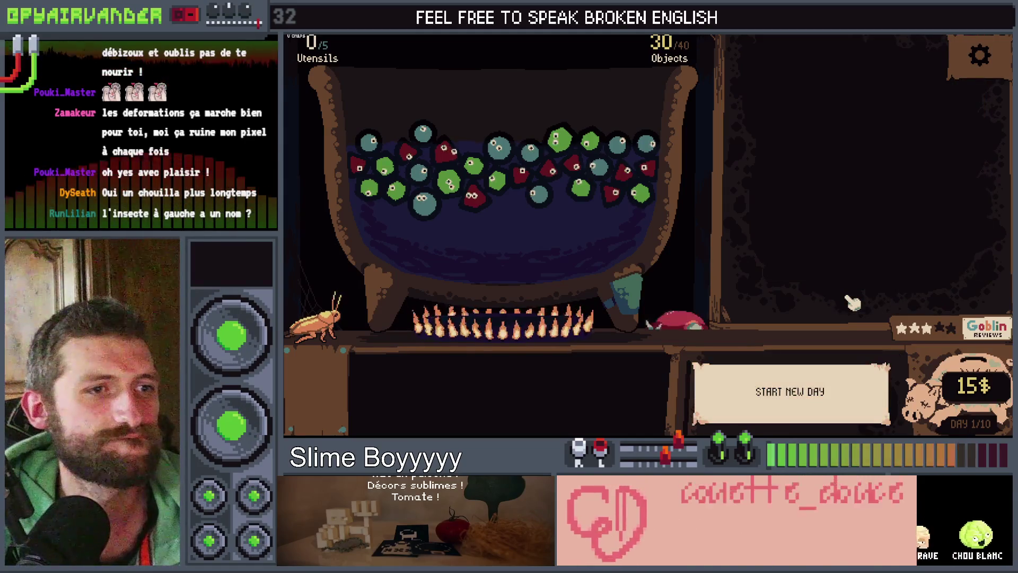
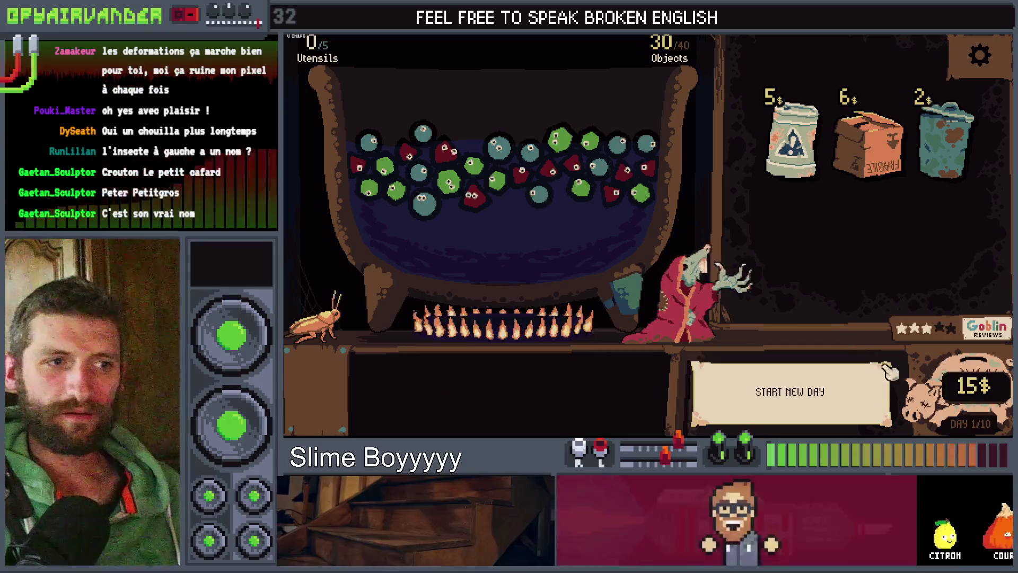
Step: Start day 2 and merge the green slimes in the cauldron
left_click(845, 395)
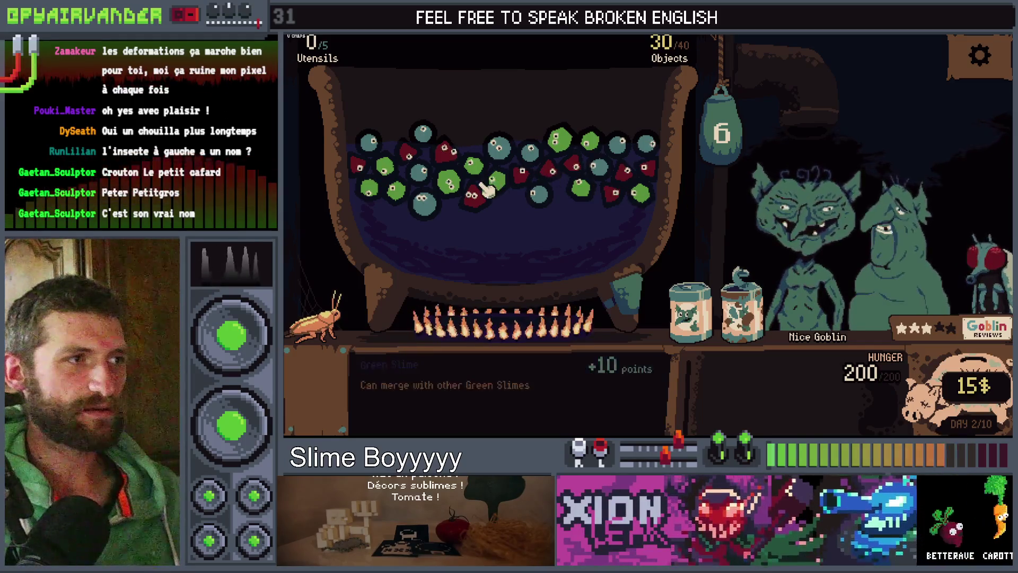
left_click(473, 166)
left_click(449, 182)
Step: Drop the cockroach onto a slime in the cauldron and collect the two red slimes
left_click(730, 133)
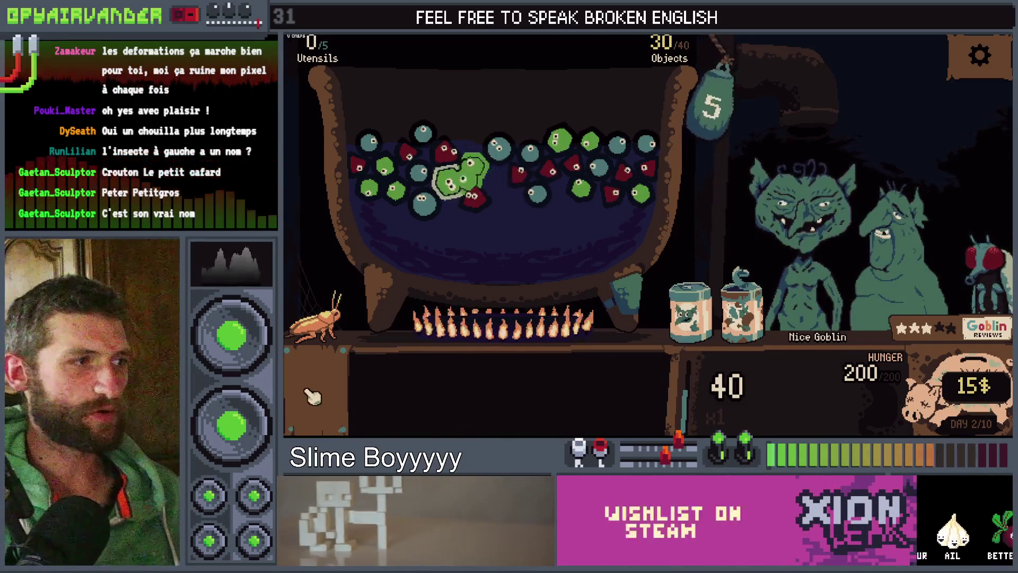
mouse_move(318, 319)
left_mouse_down()
mouse_move(387, 228)
mouse_move(426, 211)
left_mouse_up()
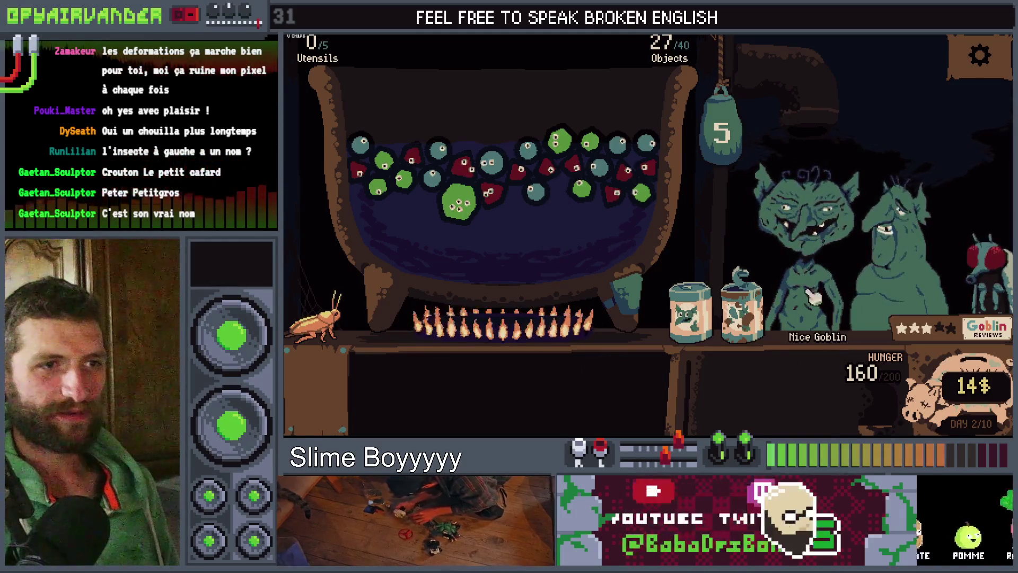
left_click(567, 180)
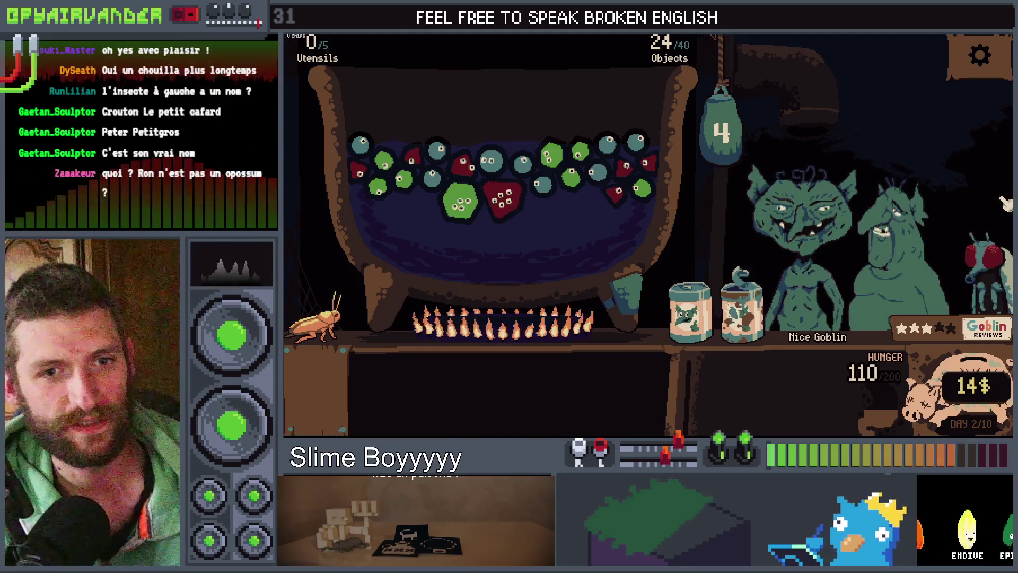
key("alt+Tab")
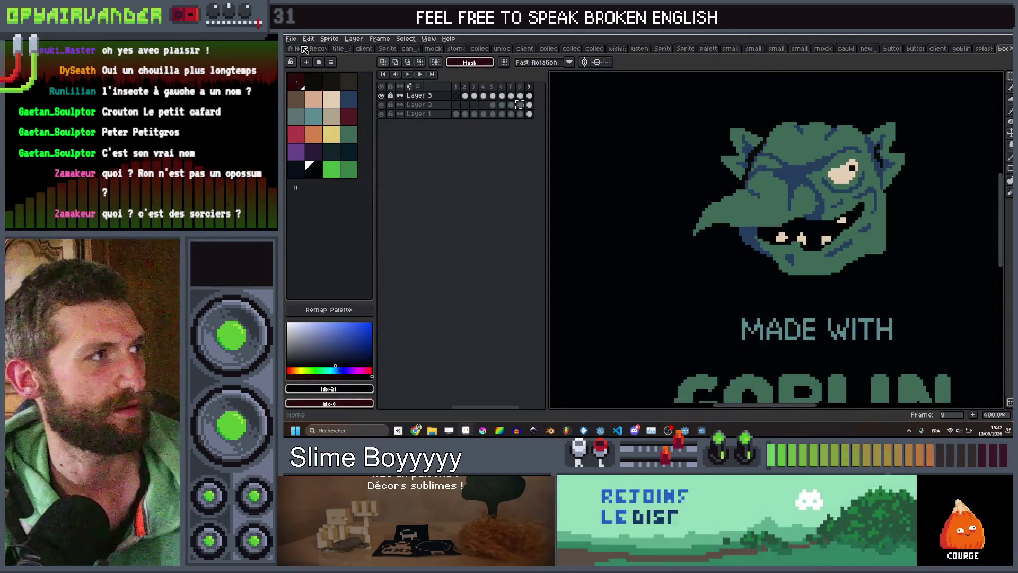
Step: Bring up the Open File dialog and navigate up into the art folder
left_click(296, 40)
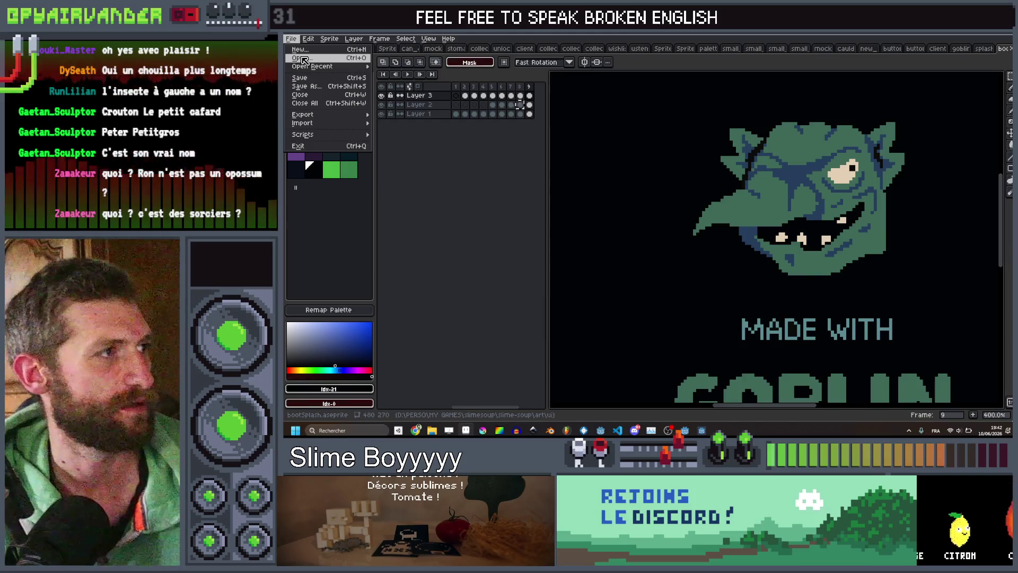
left_click(303, 59)
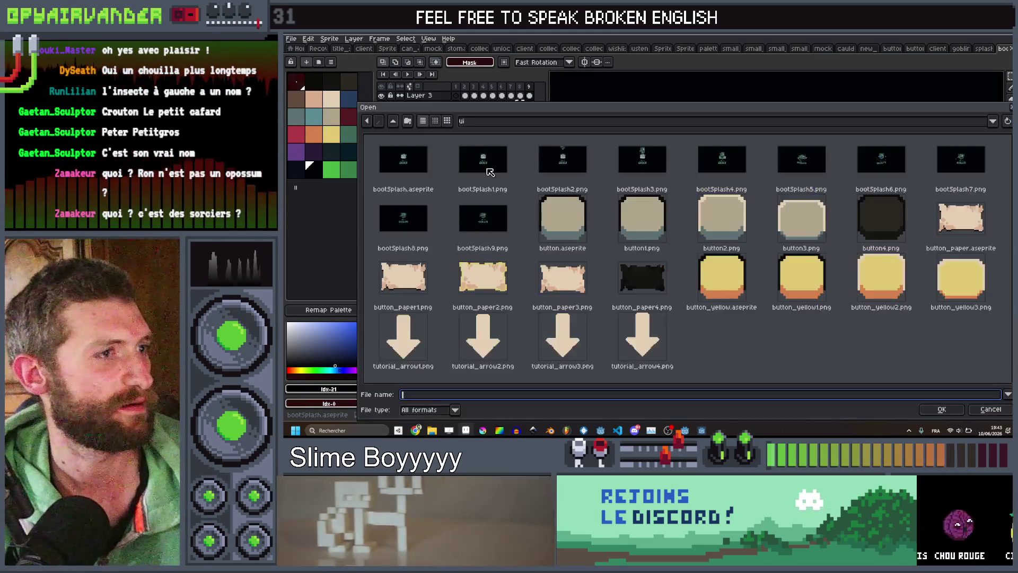
left_click(393, 122)
double_click(520, 228)
scroll(741, 260, "down", 10)
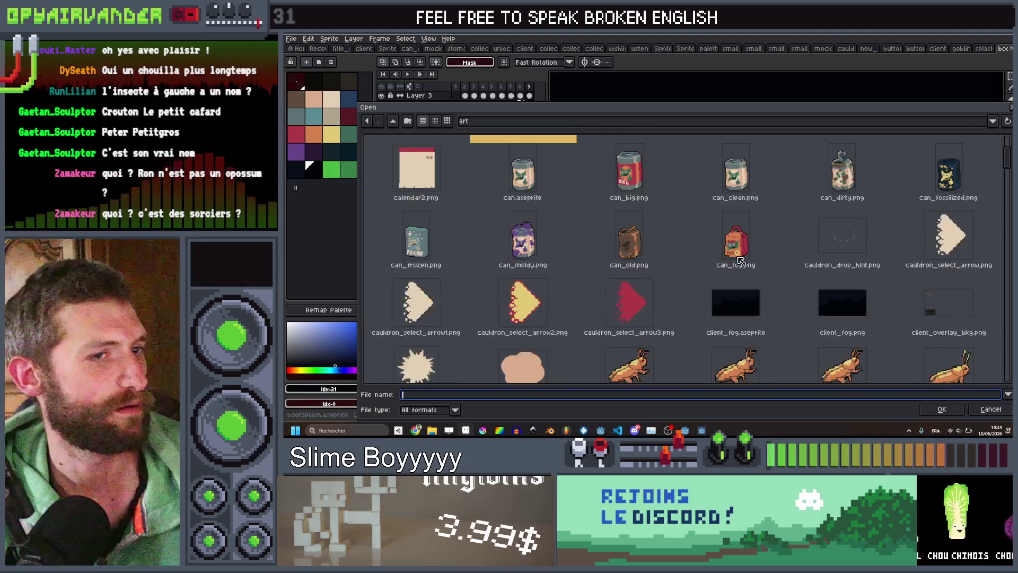
scroll(741, 260, "down", 15)
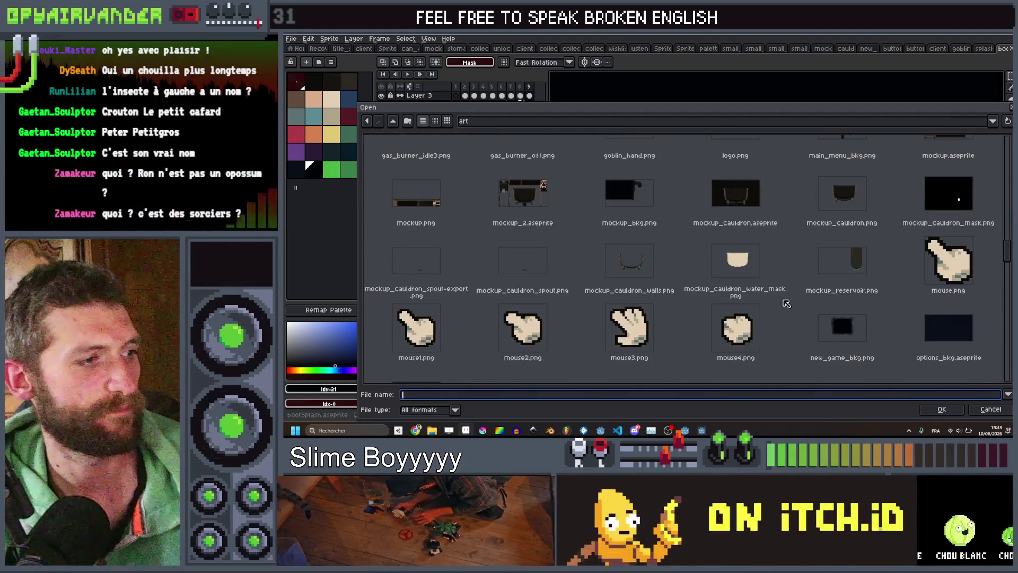
Step: Open mouse1.png as a single image, skipping the animation sequence
left_click(745, 327)
left_click(635, 332)
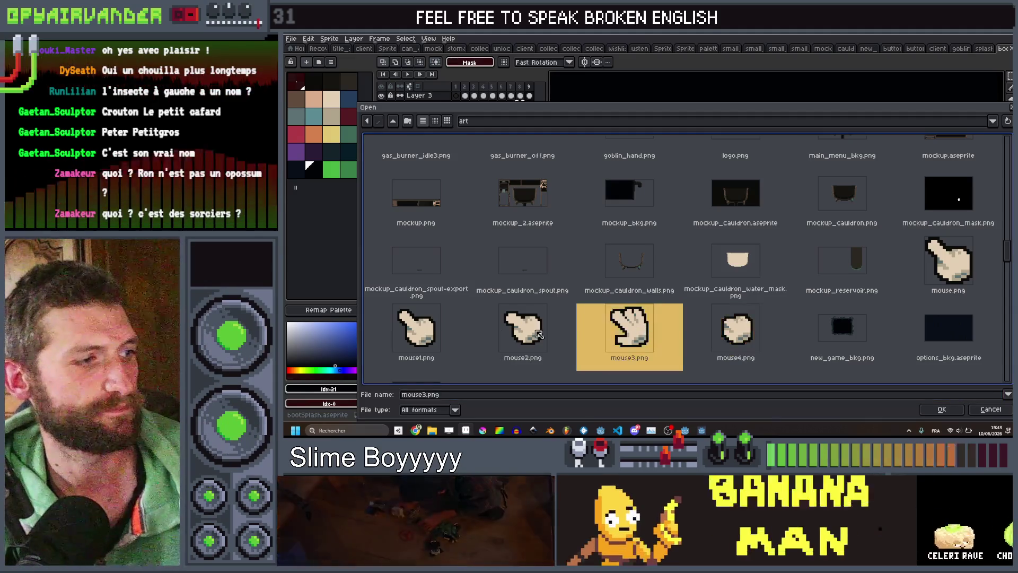
left_click(448, 336)
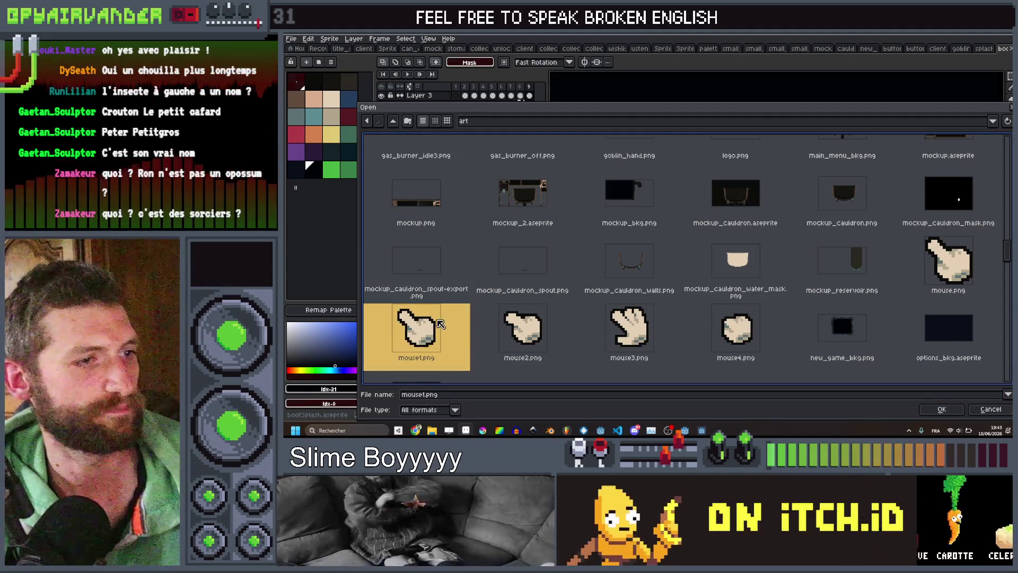
double_click(437, 324)
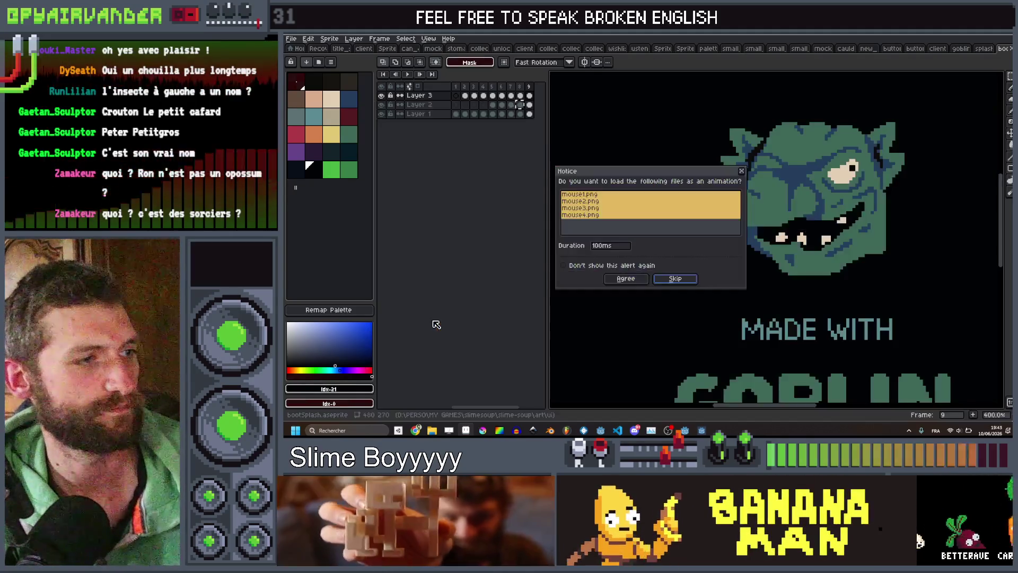
left_click(669, 278)
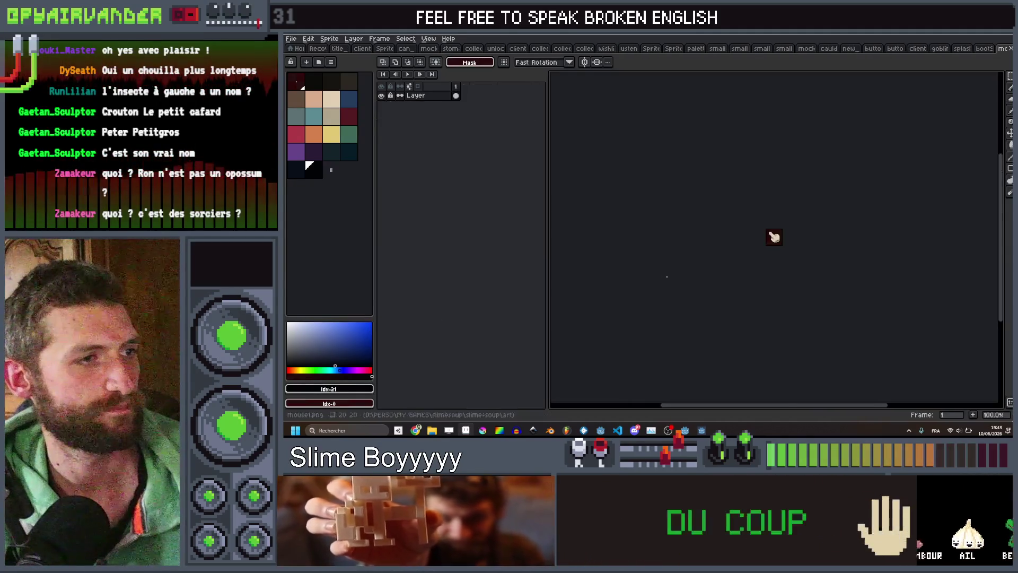
scroll(773, 237, "up", 8)
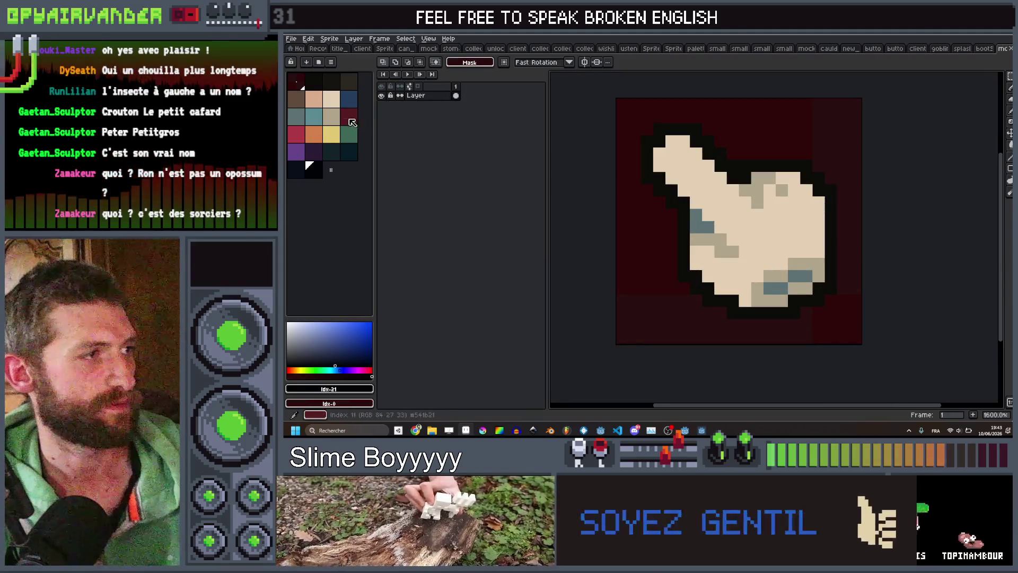
Step: Pencil a red X over the lower part of the hand sprite
left_click(299, 144)
key("b")
mouse_move(739, 239)
left_mouse_down()
mouse_move(678, 310)
mouse_move(671, 255)
mouse_move(673, 239)
mouse_move(733, 302)
left_mouse_up()
scroll(742, 244, "down", 7)
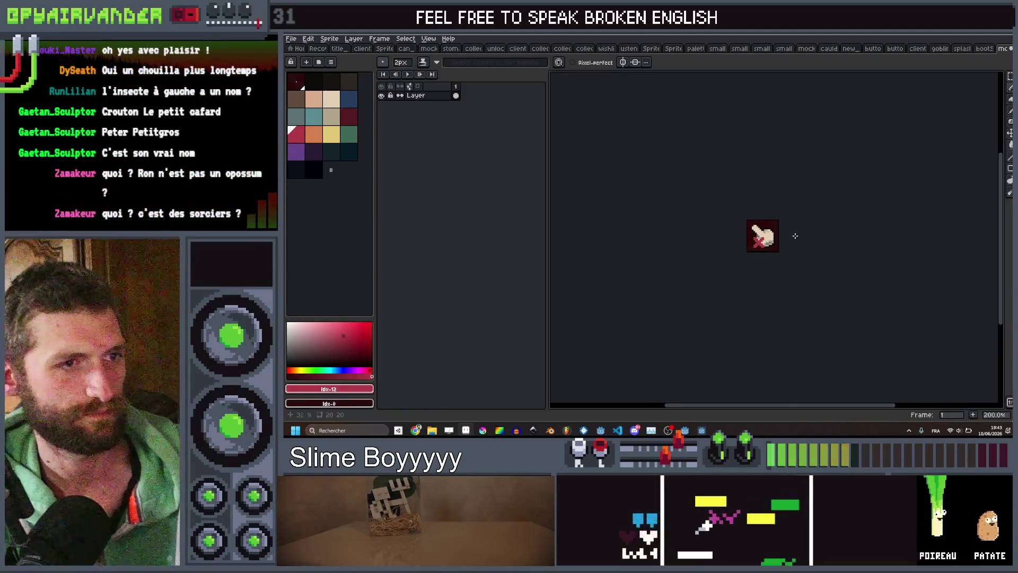
scroll(743, 241, "up", 3)
scroll(743, 241, "up", 5)
Step: Touch up the hand's left and bottom outline with black pixels
left_click(604, 183, "alt")
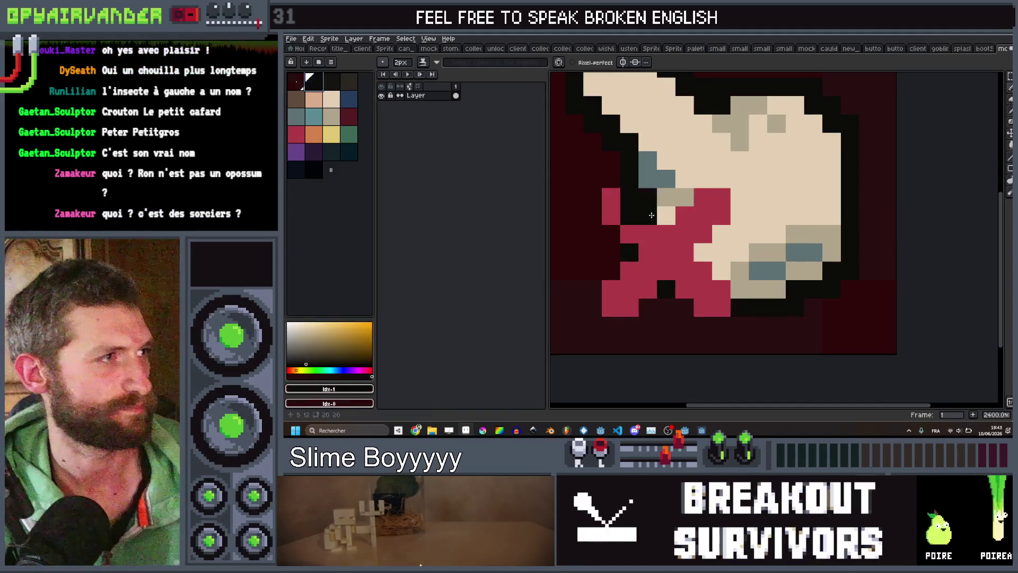
mouse_move(593, 181)
left_mouse_down()
mouse_move(606, 266)
mouse_move(593, 276)
mouse_move(589, 313)
mouse_move(614, 323)
left_mouse_up()
left_click(647, 307)
left_click_drag(683, 307, 690, 328)
scroll(735, 326, "down", 10)
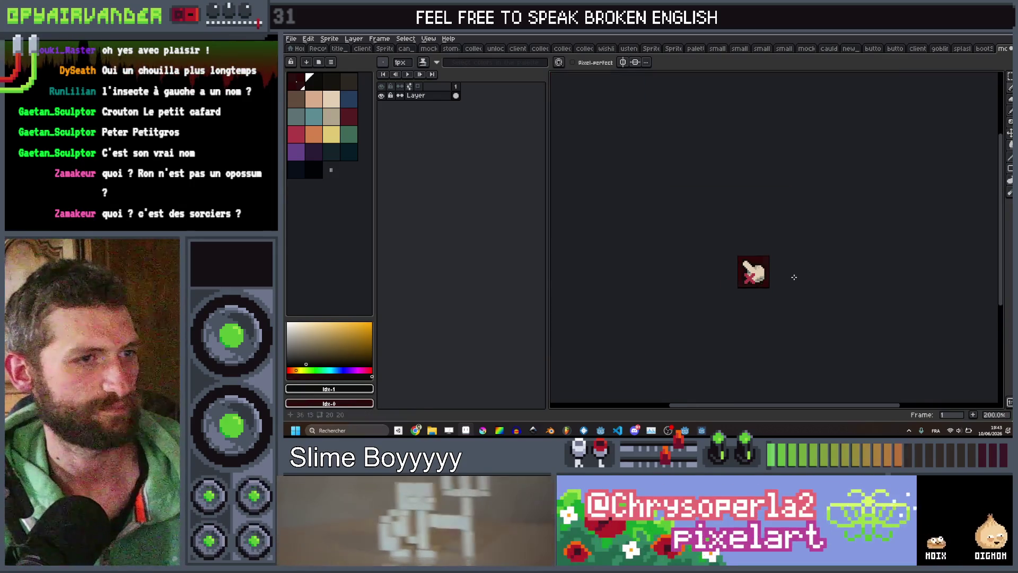
Step: Shade the red X with dark red, then begin saving under a new name
key("5")
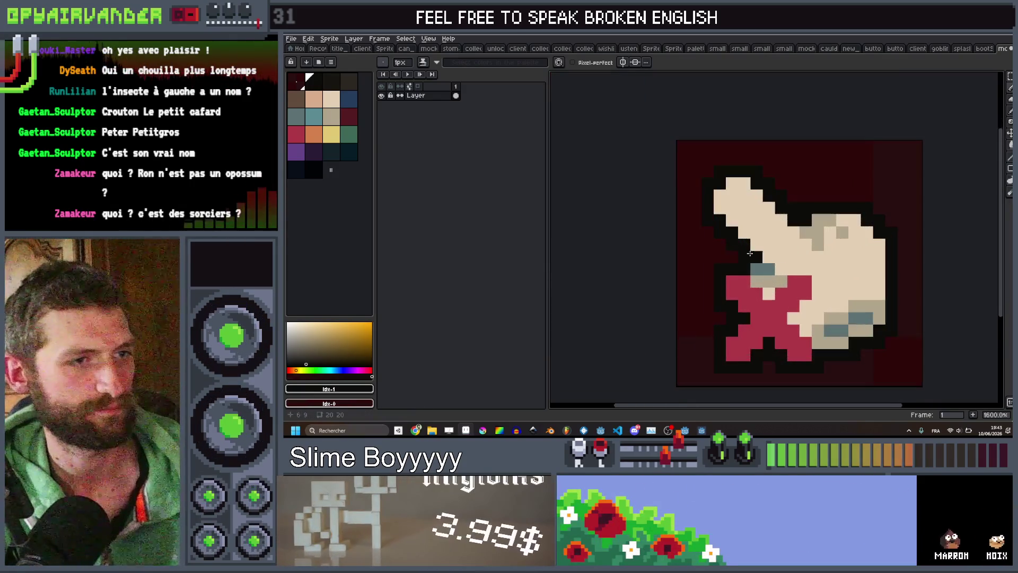
left_click(349, 116)
scroll(750, 267, "up", 1)
mouse_move(763, 270)
left_mouse_down()
mouse_move(765, 290)
mouse_move(810, 270)
mouse_move(862, 271)
mouse_move(875, 346)
mouse_move(859, 343)
mouse_move(841, 366)
left_mouse_up()
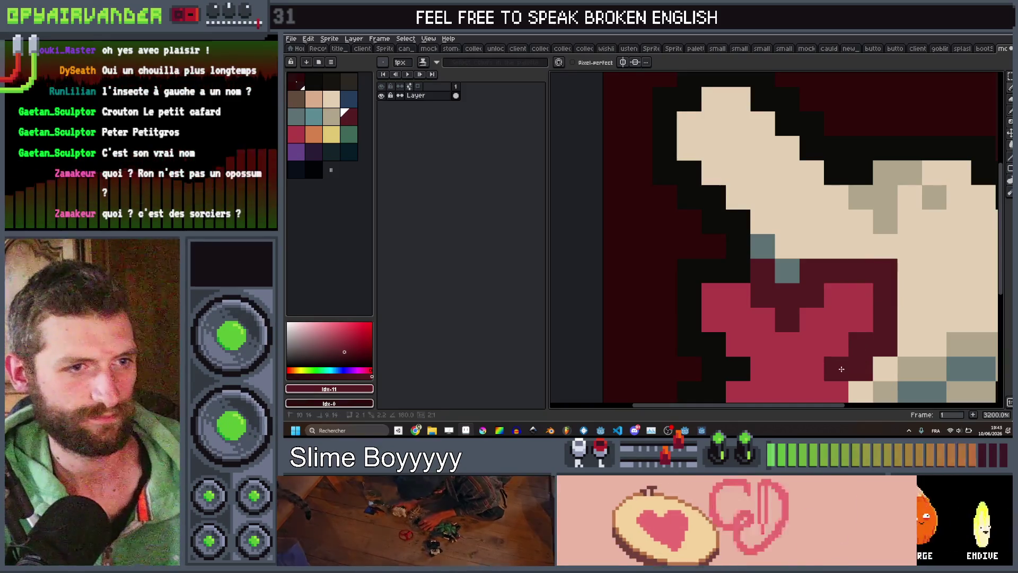
scroll(838, 318, "down", 3)
scroll(865, 258, "down", 5)
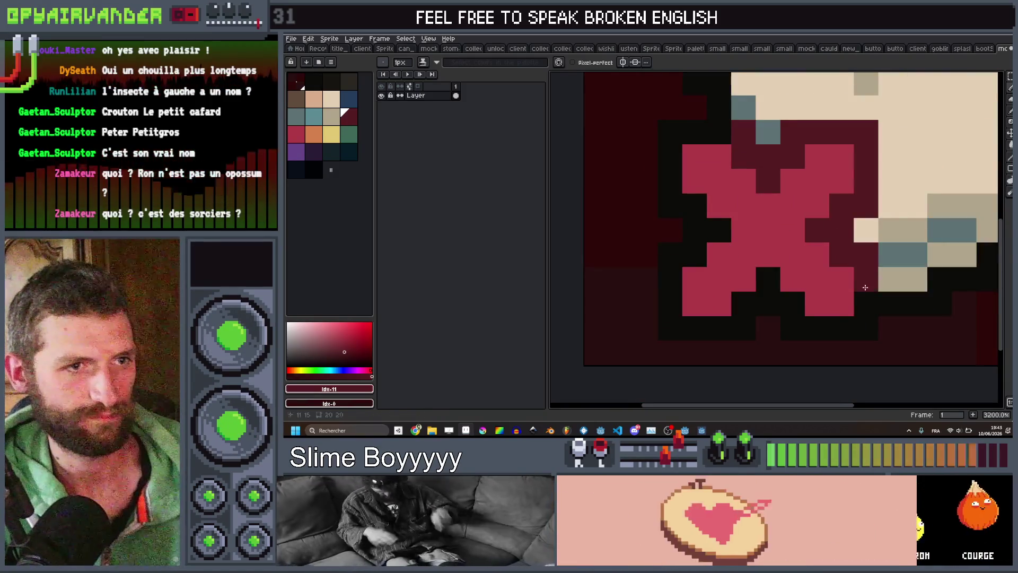
scroll(894, 216, "up", 4)
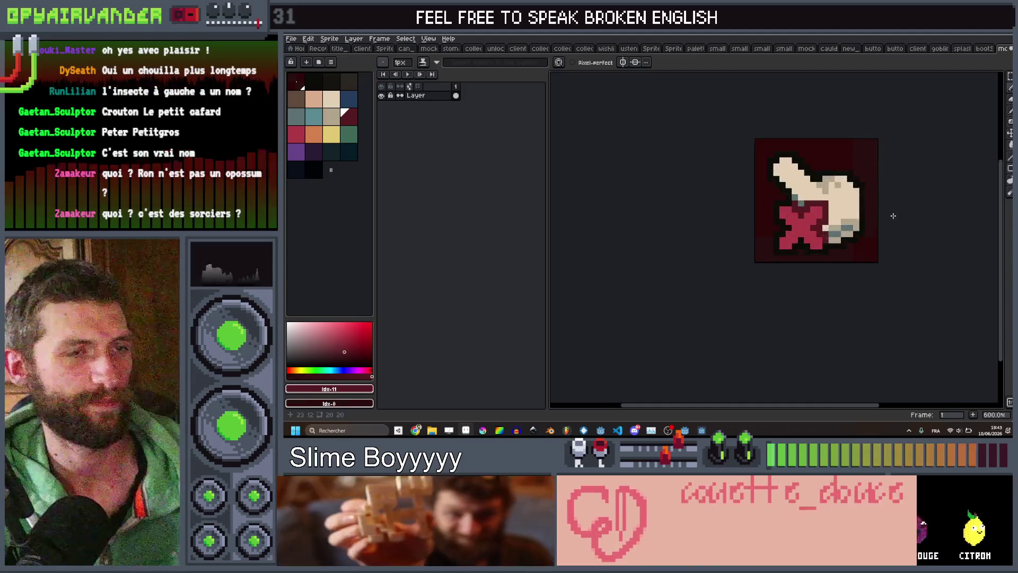
key("ctrl+shift+s")
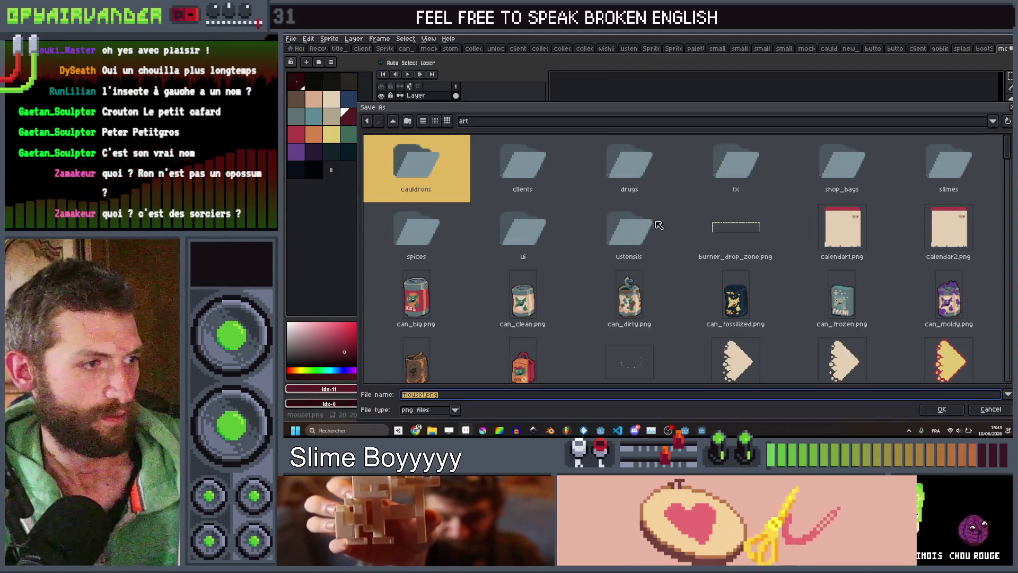
Step: Save the sprite as mouse5.png, then minimize Aseprite and close the running game
left_click(423, 396)
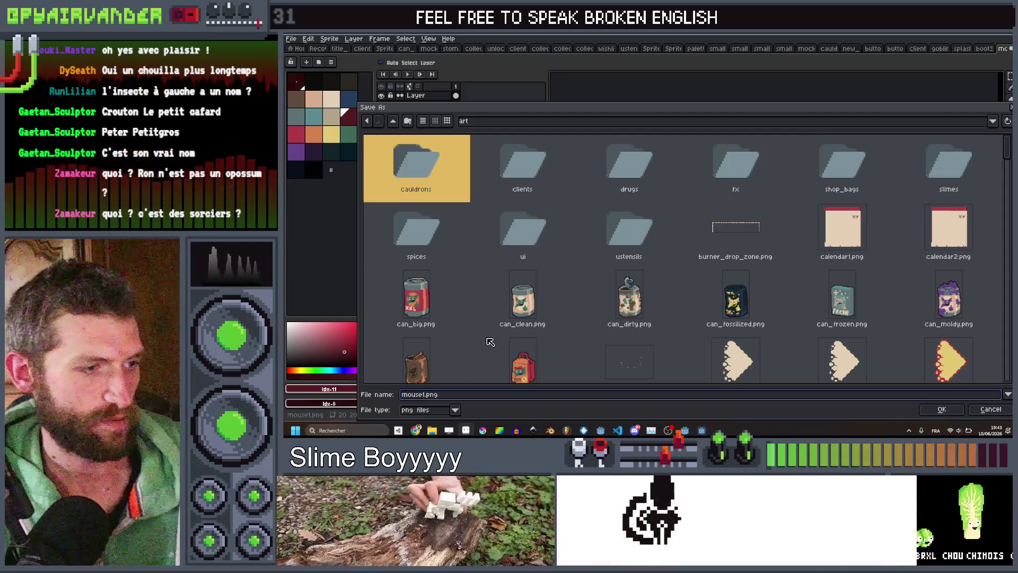
type("5")
scroll(488, 340, "down", 15)
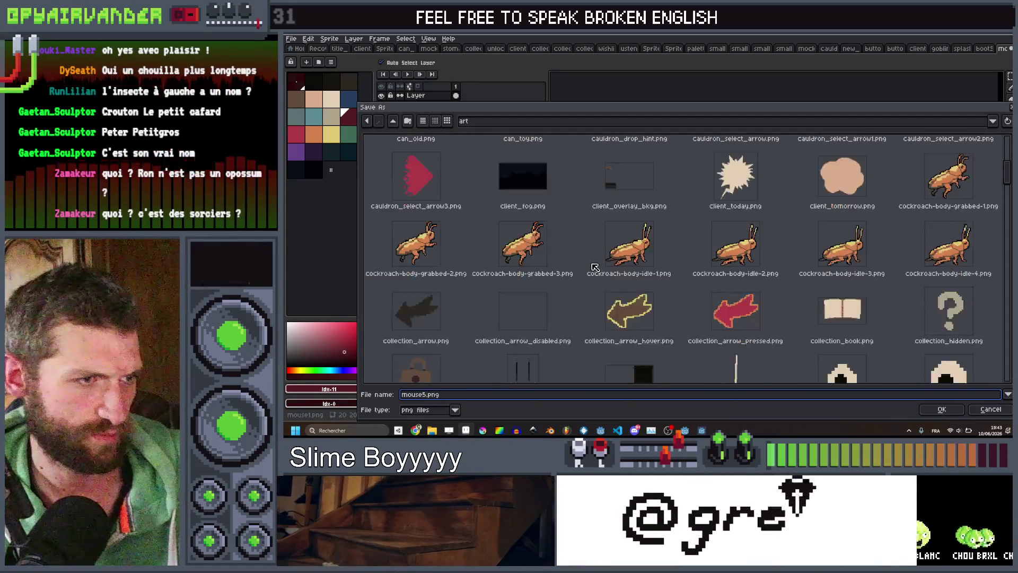
scroll(643, 242, "down", 8)
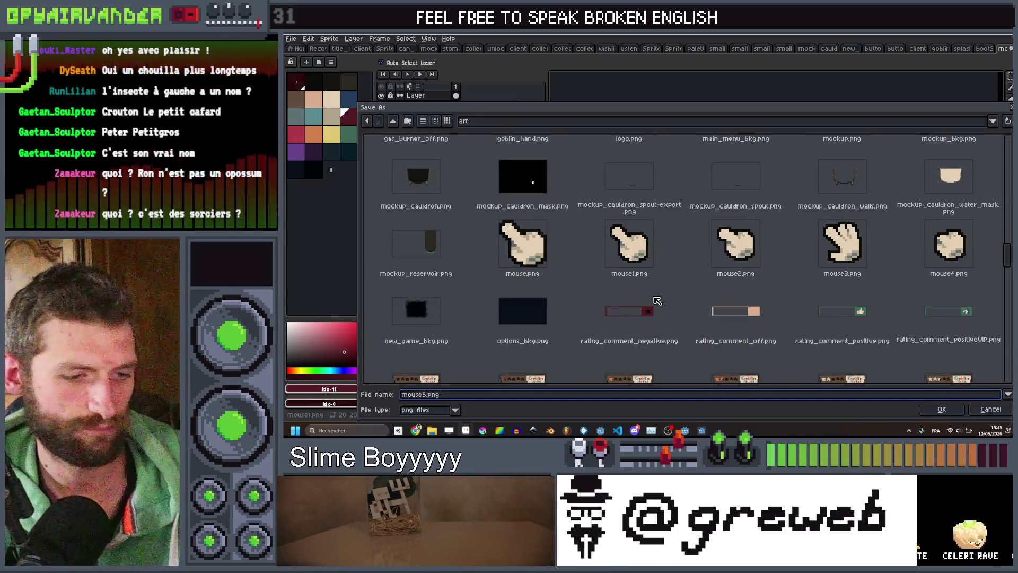
key("Return")
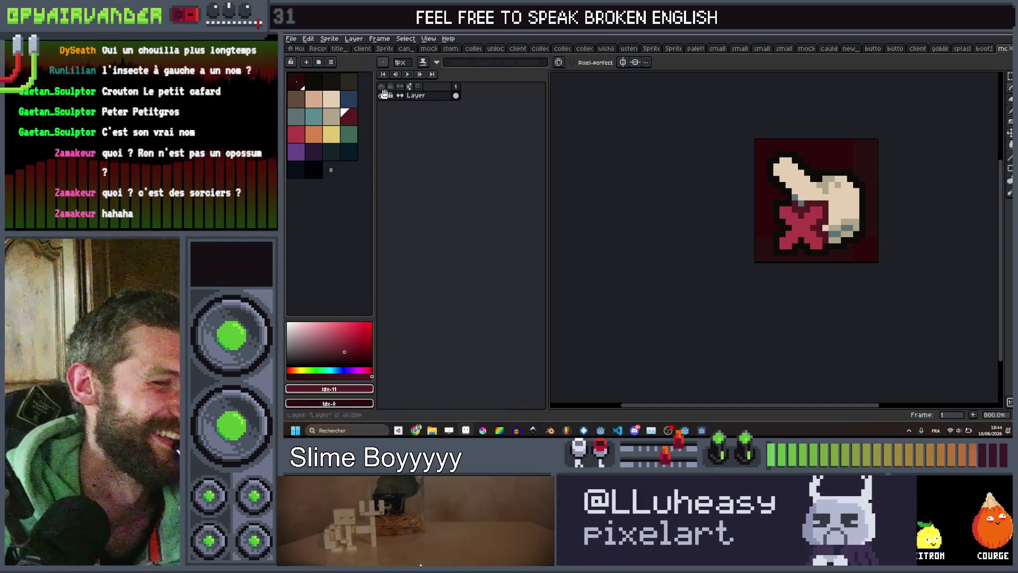
key("super+Down")
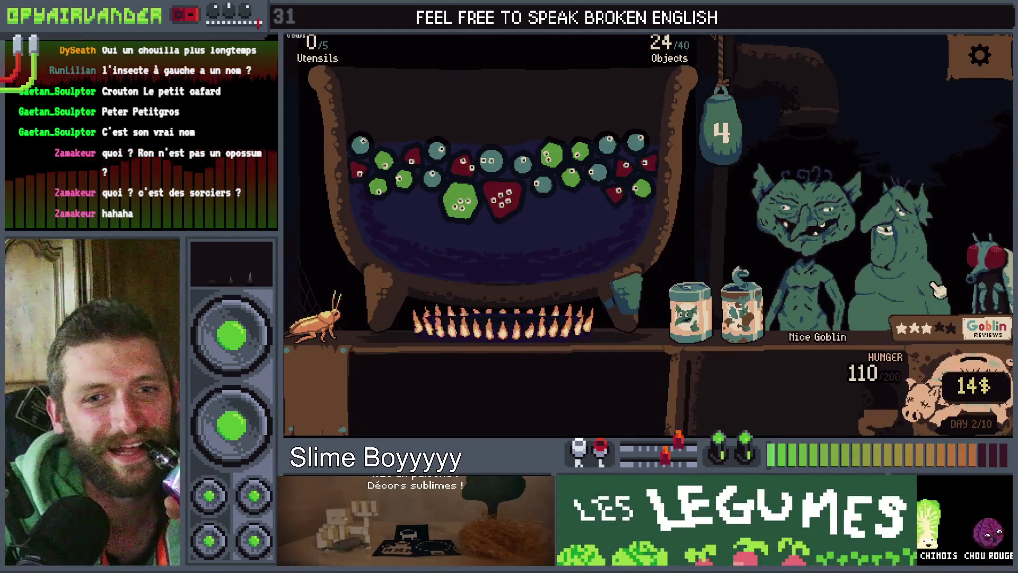
key("alt+F4")
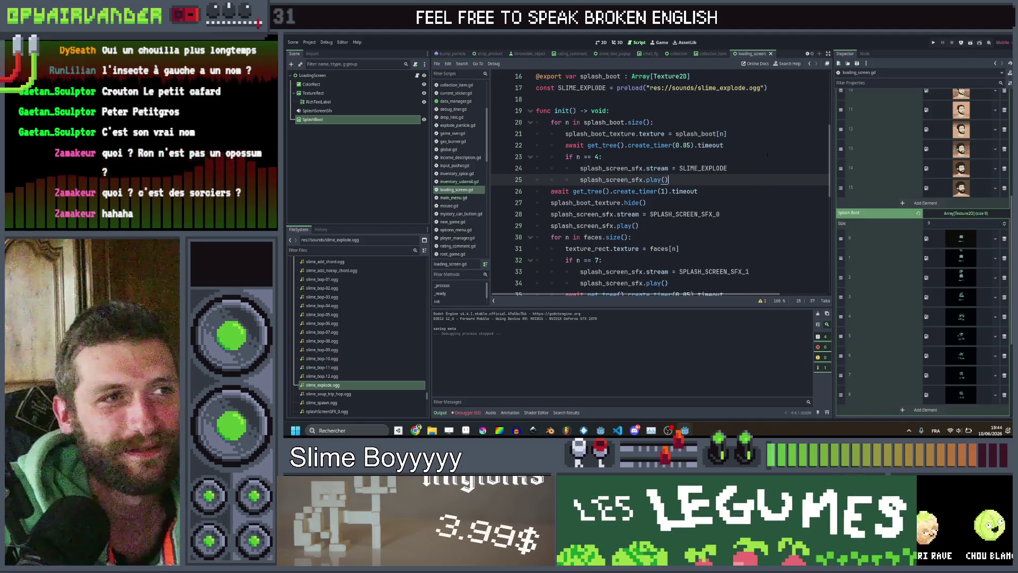
Step: Look through tooltip.gd, then open throwable_object.gd at its _on_button_down grab code
left_click(743, 133)
scroll(448, 199, "down", 4)
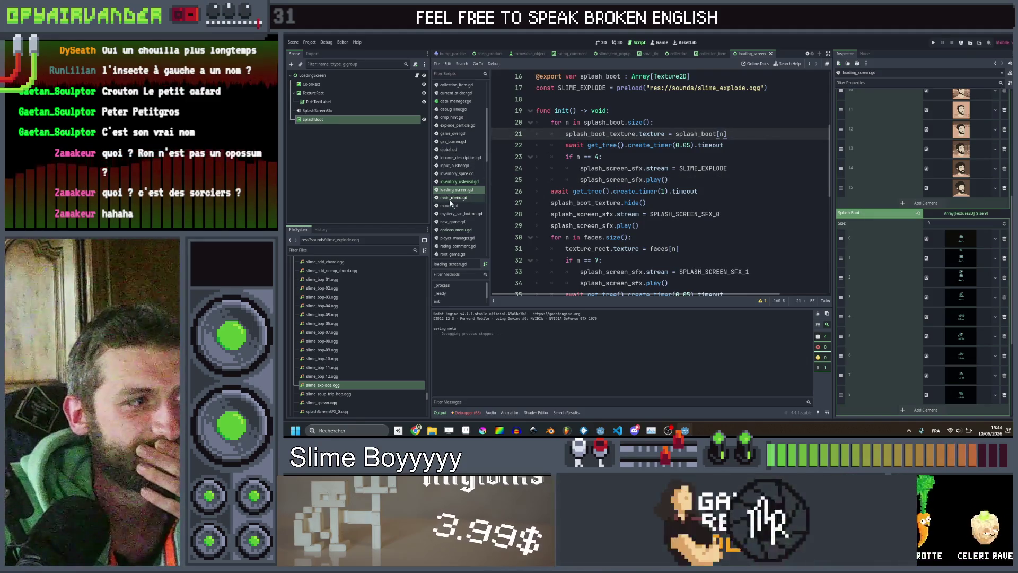
scroll(450, 204, "down", 8)
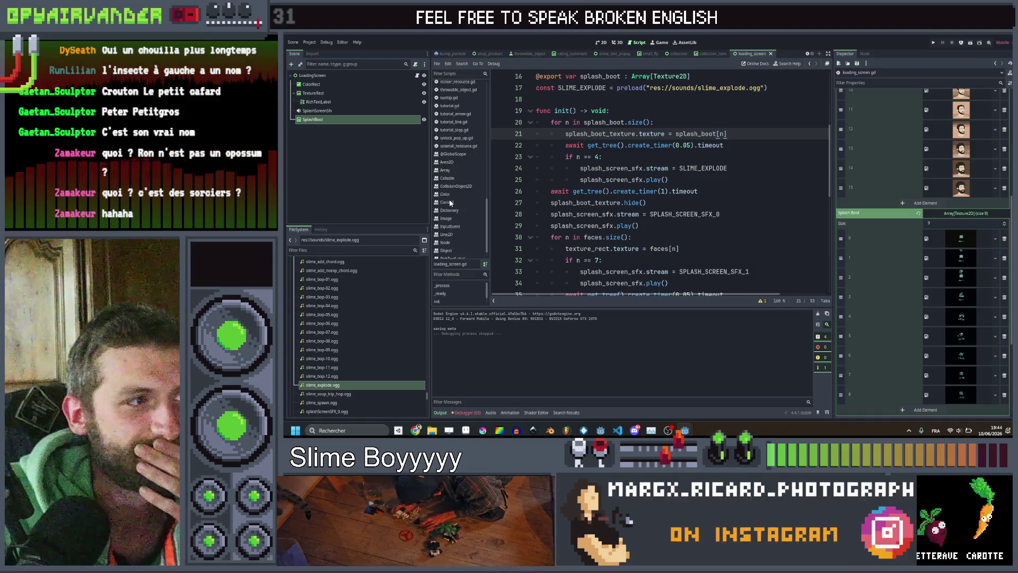
left_click(476, 164)
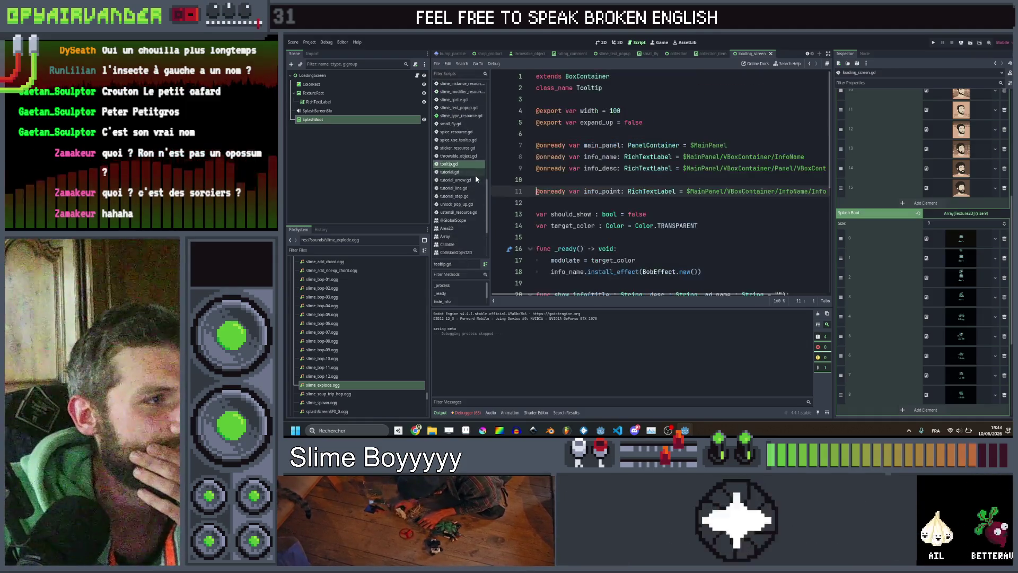
scroll(474, 156, "up", 4)
scroll(473, 155, "up", 12)
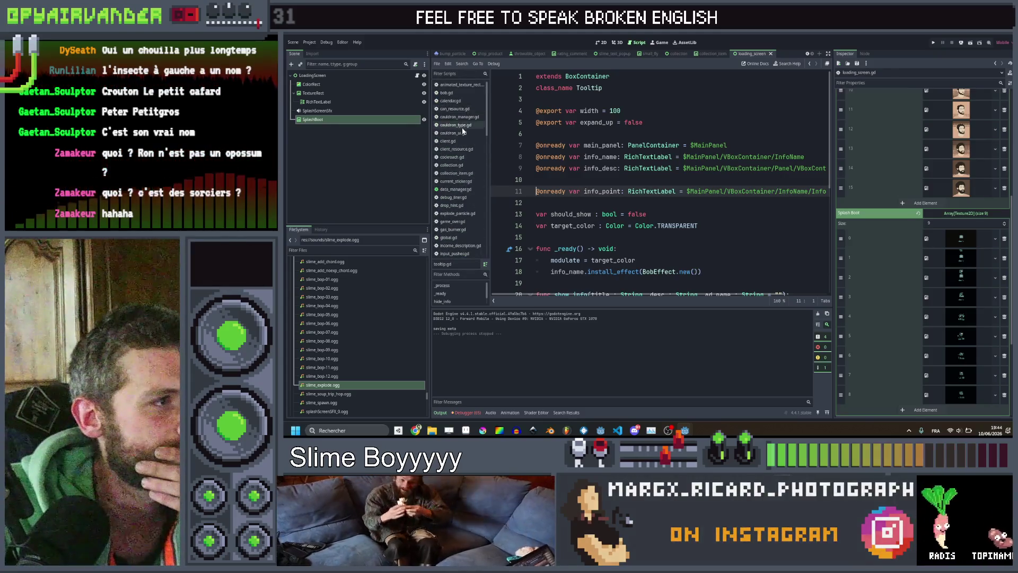
scroll(465, 127, "down", 8)
scroll(469, 138, "down", 6)
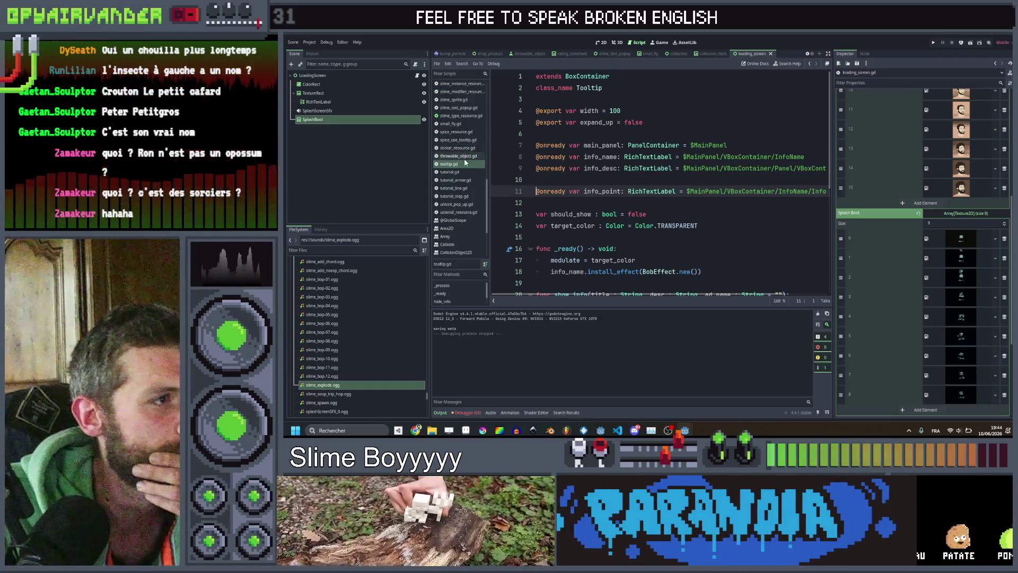
left_click(460, 156)
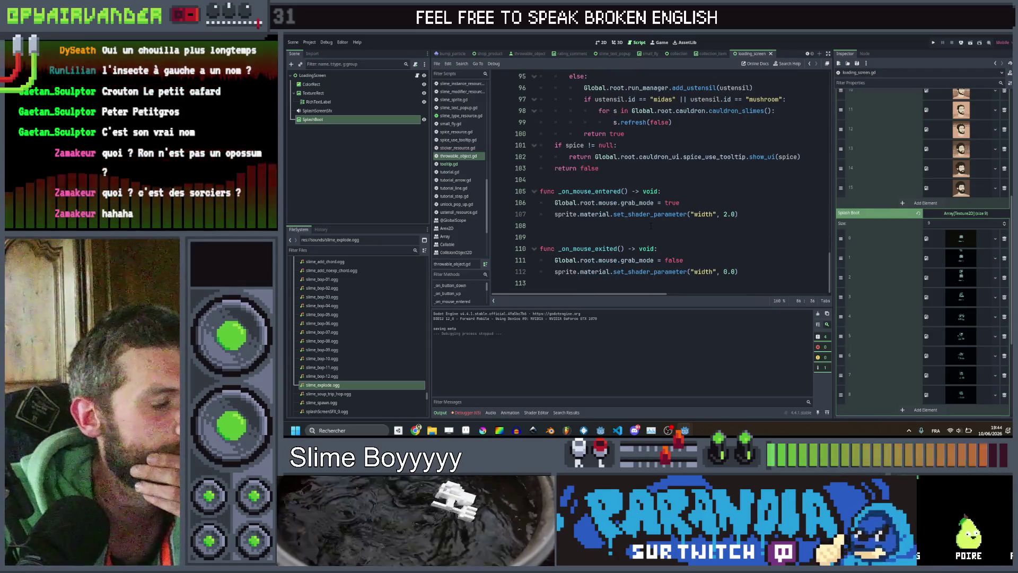
scroll(650, 226, "up", 8)
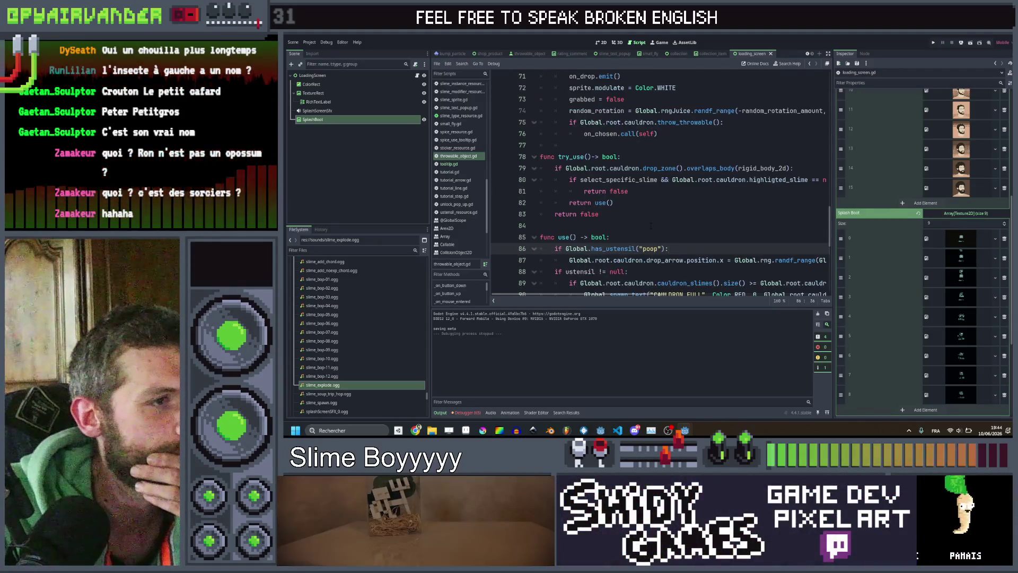
scroll(650, 226, "up", 6)
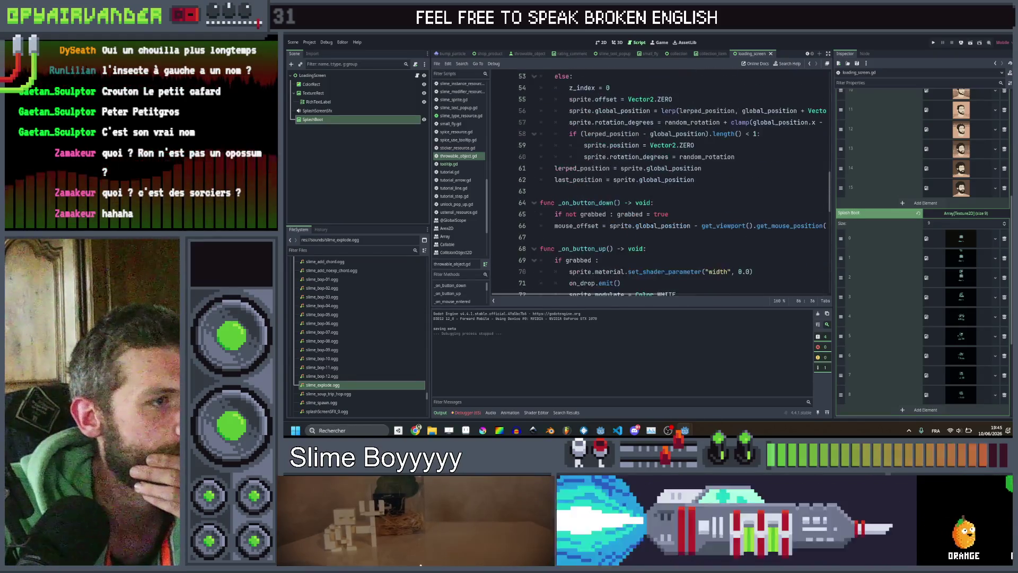
Step: Change line 65 to 'if not grabbed && Global.root.cauldron.can_interact:' and copy the new condition
left_click(679, 214)
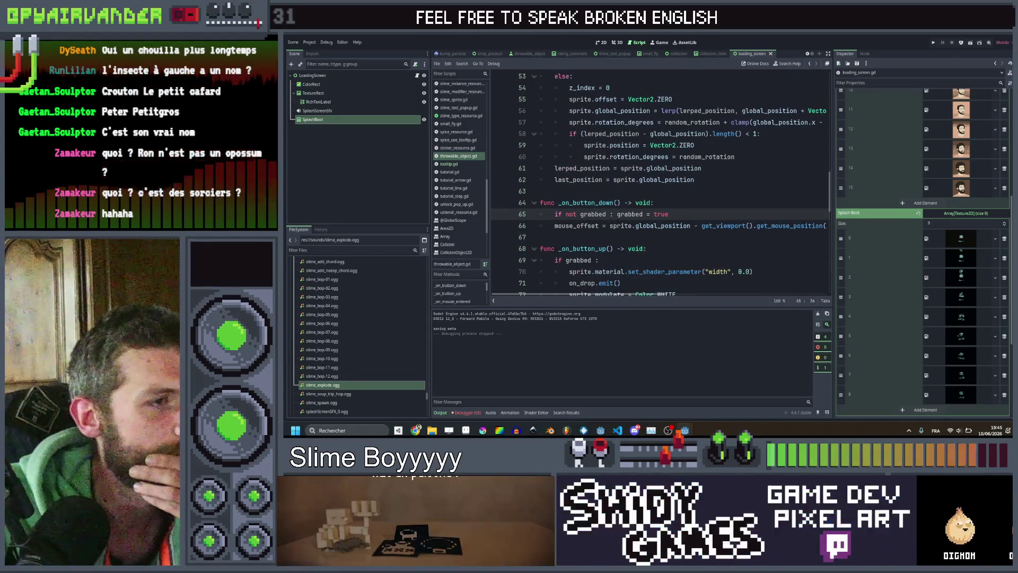
left_click(610, 213)
type("&& ")
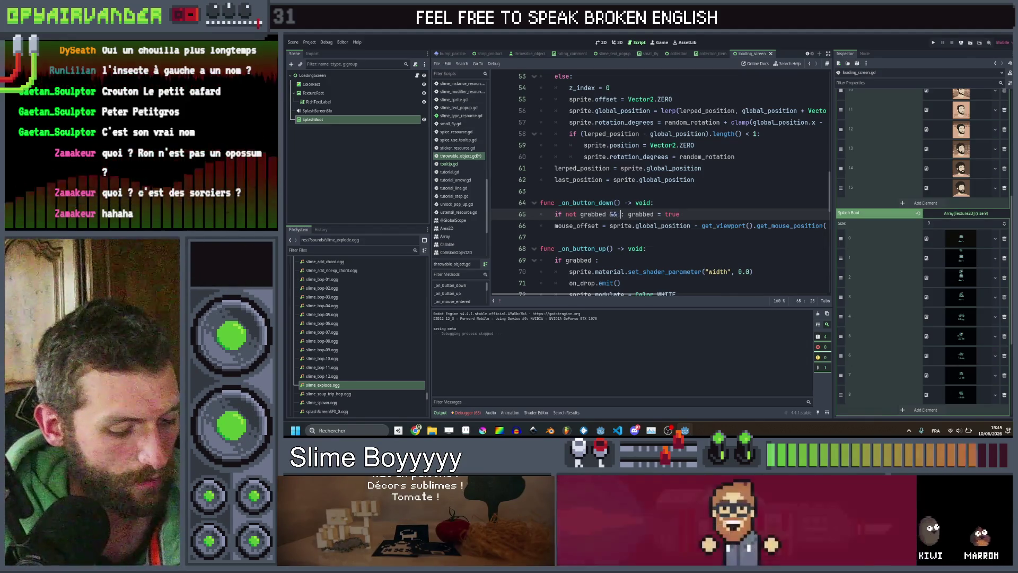
type("Global.root")
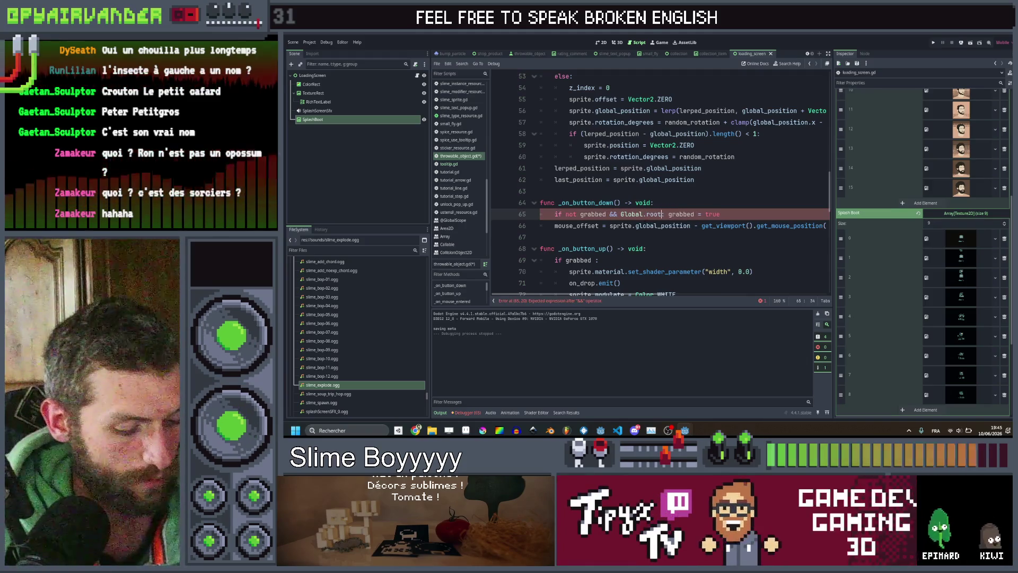
type("dron.")
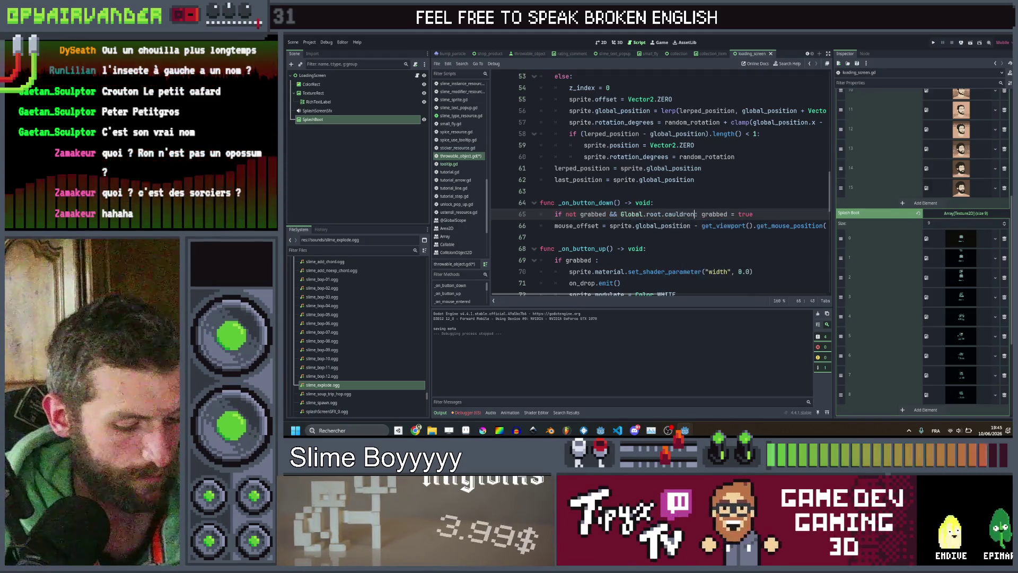
type("can")
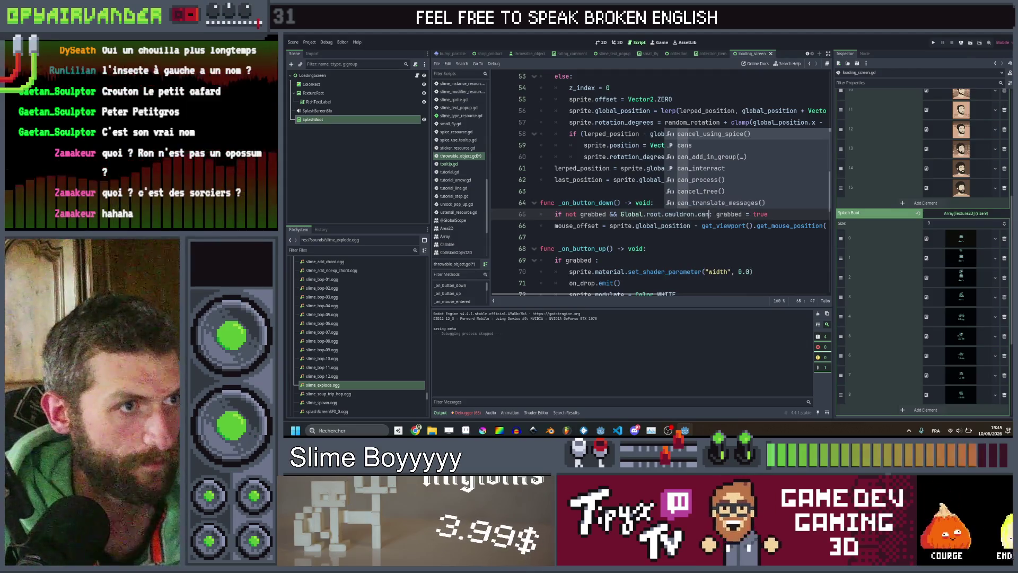
key("Return")
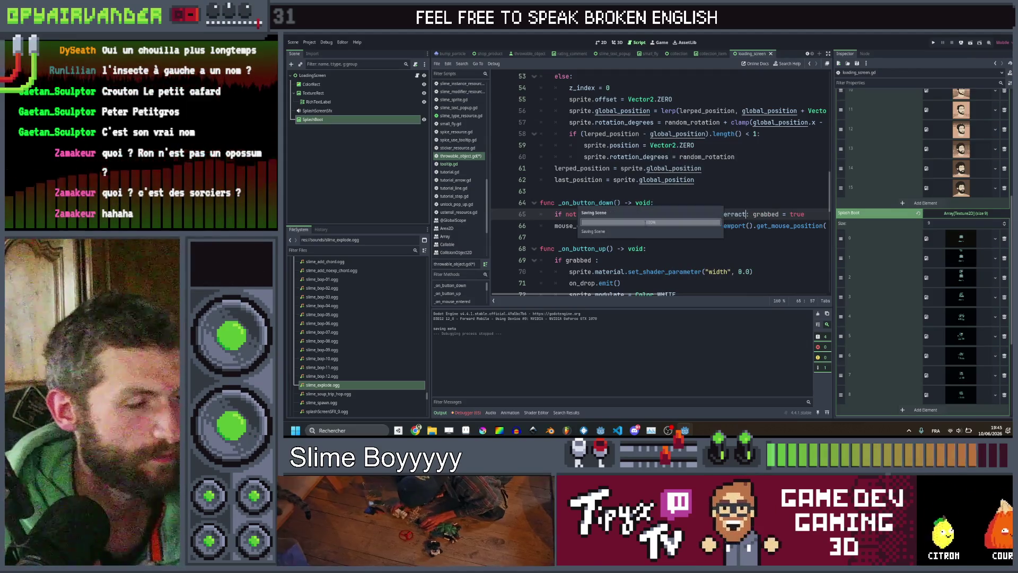
left_click_drag(709, 214, 624, 214)
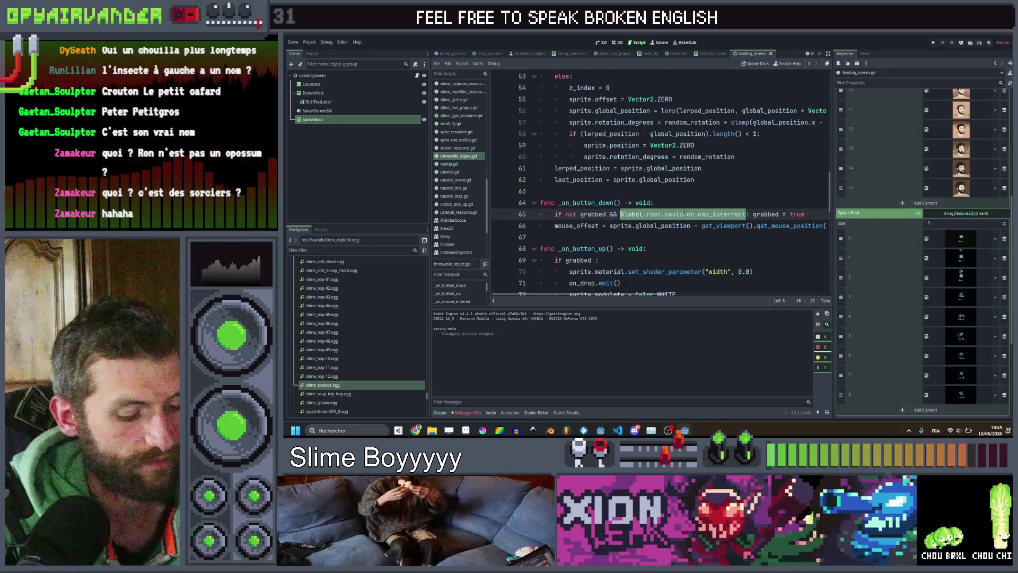
left_click(691, 202)
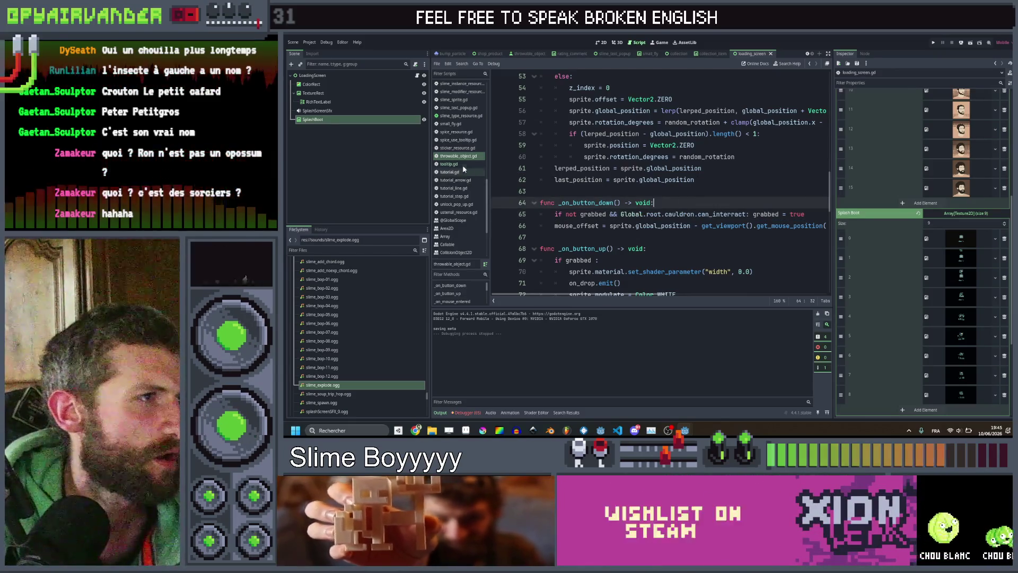
scroll(462, 147, "up", 10)
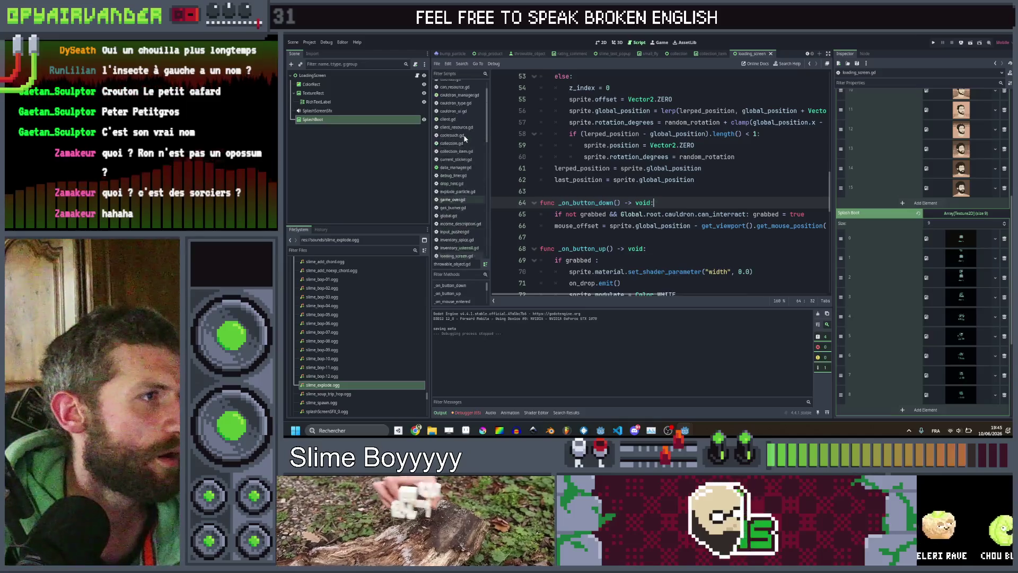
scroll(465, 138, "down", 10)
scroll(464, 187, "up", 2)
Step: Open rope.gd and start a new line at the top of _on_button_down
left_click(458, 196)
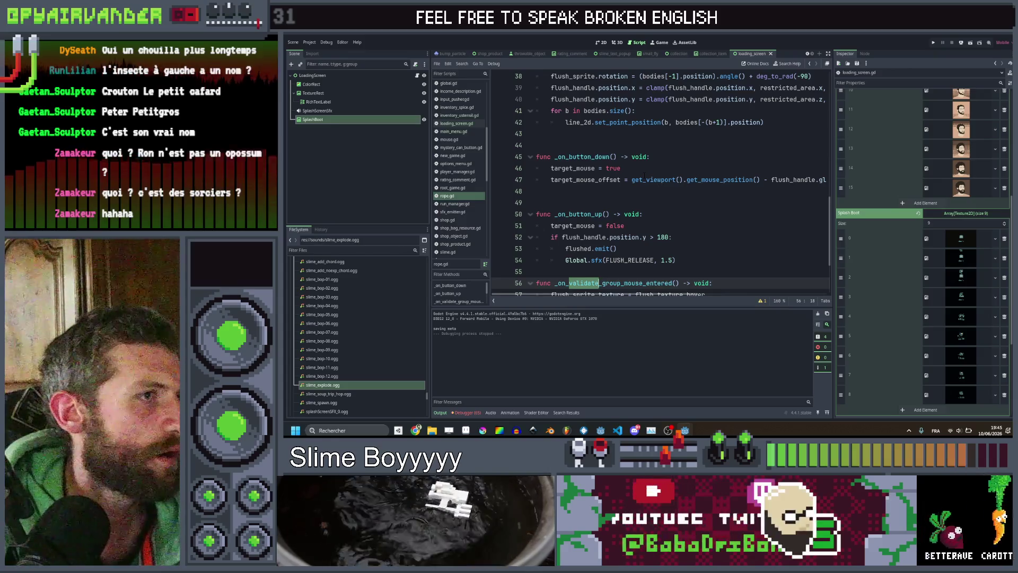
left_click(644, 169)
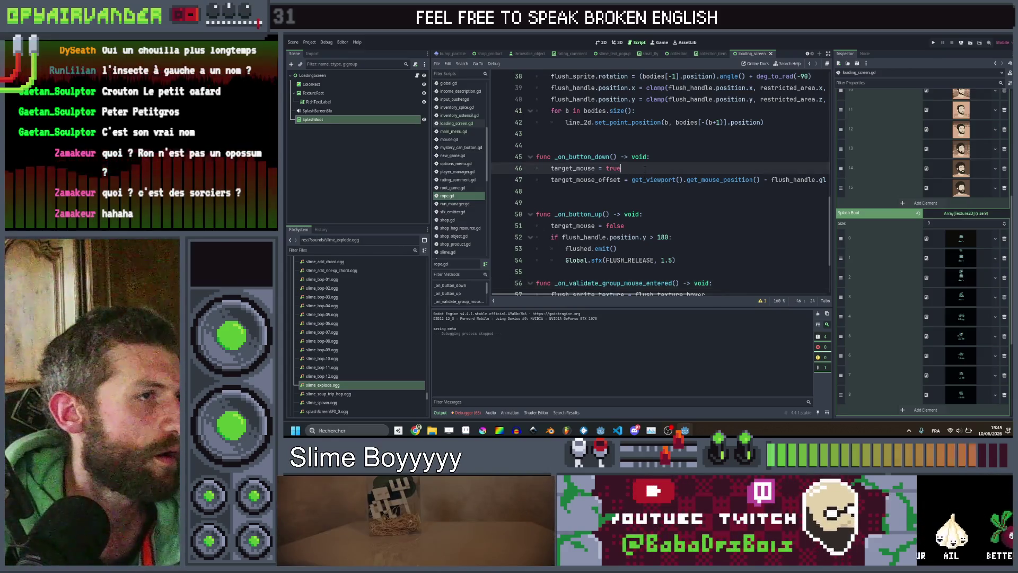
left_click(669, 154)
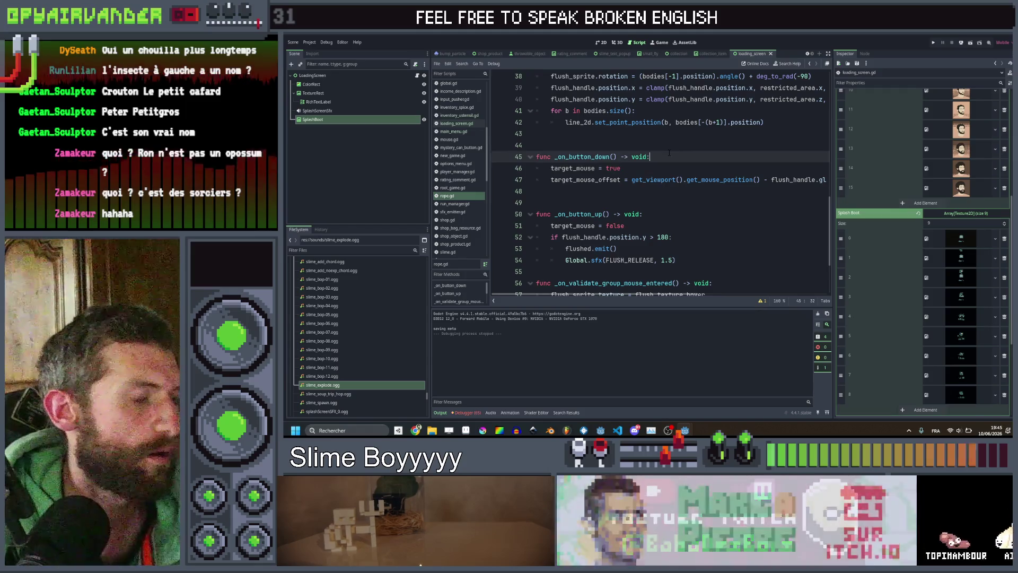
key("Return")
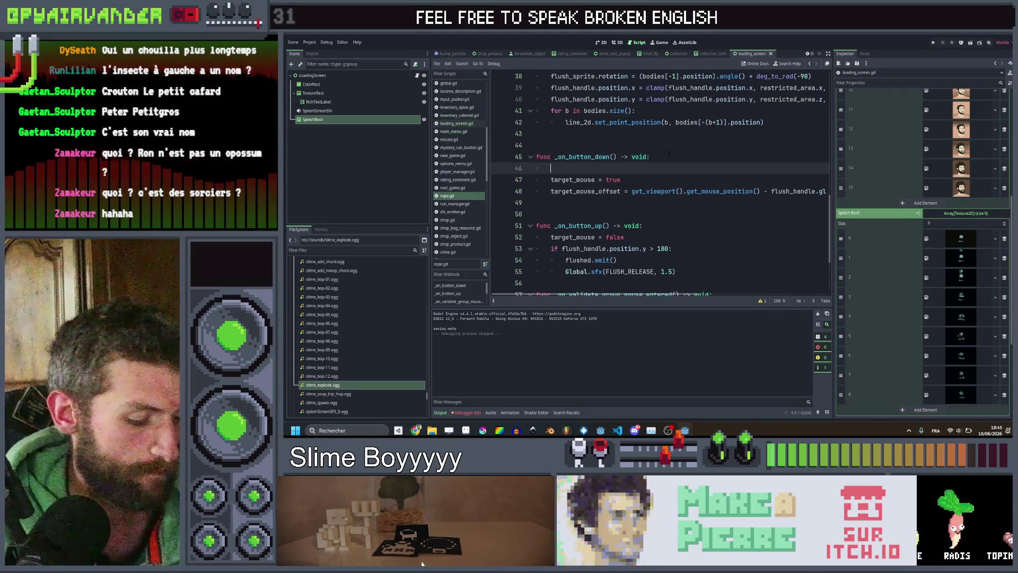
key("ctrl+space")
key("Escape")
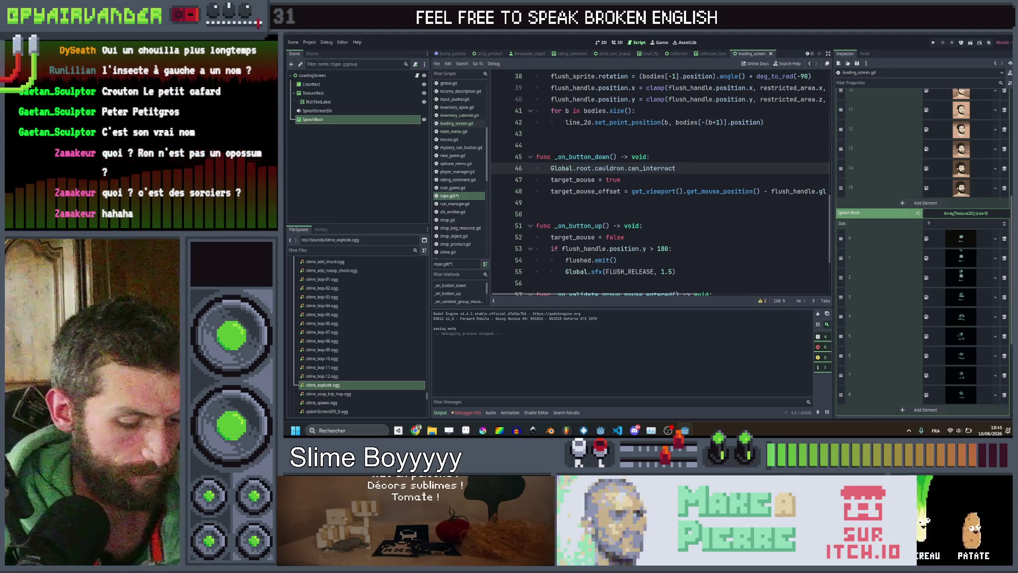
Step: Add 'if Global.root.cauldron.can_interact:', nest the two target_mouse lines under it, and save
type("if :")
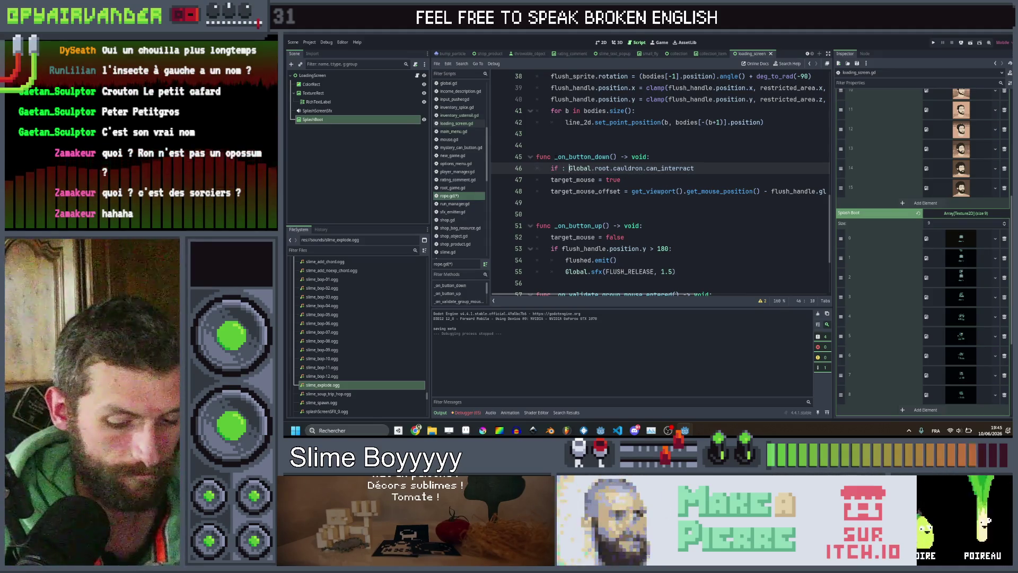
key("BackSpace")
key("BackSpace")
key("ctrl+Right")
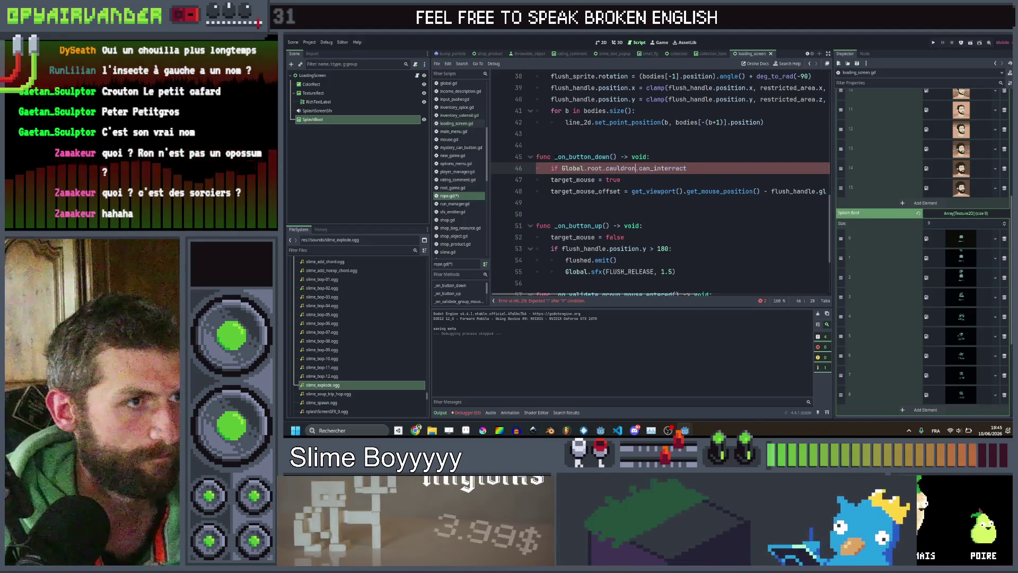
key("End")
type(":")
key("Down")
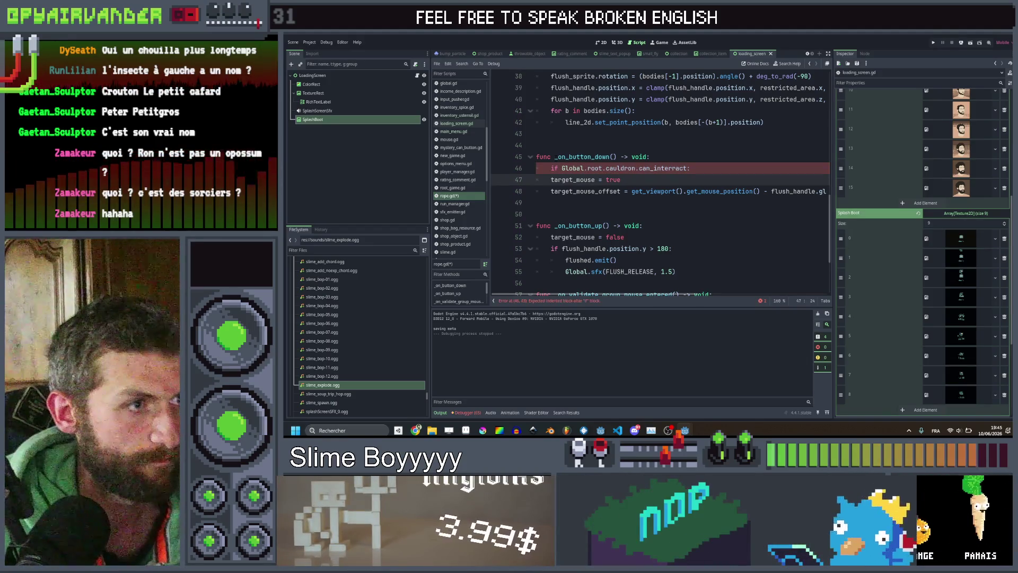
left_click_drag(636, 179, 688, 191)
key("ctrl+s")
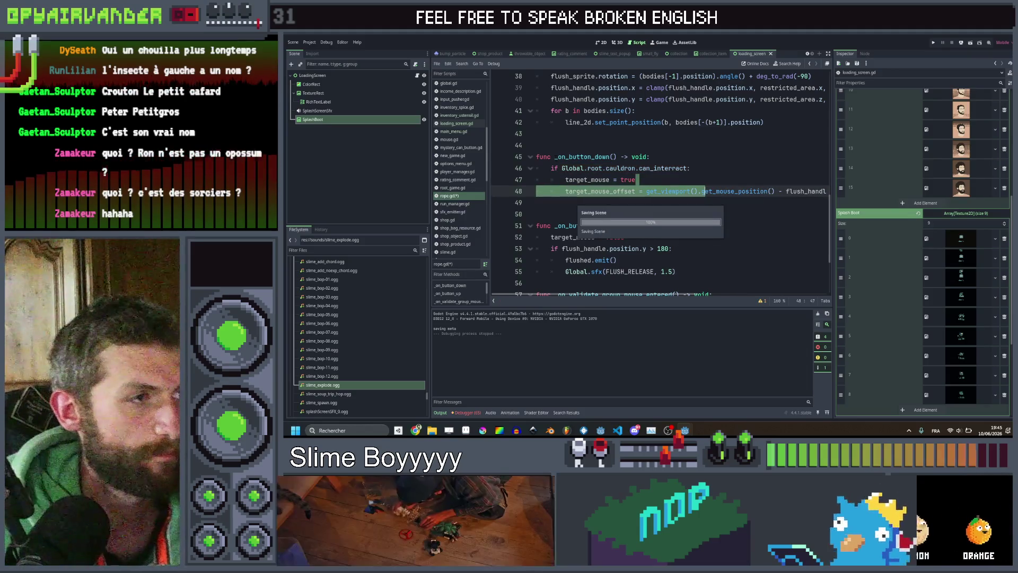
left_click(636, 144)
Step: Browse options_menu.gd and cauldron_ui.gd to locate the _on_settings_pressed handler
scroll(660, 180, "down", 3)
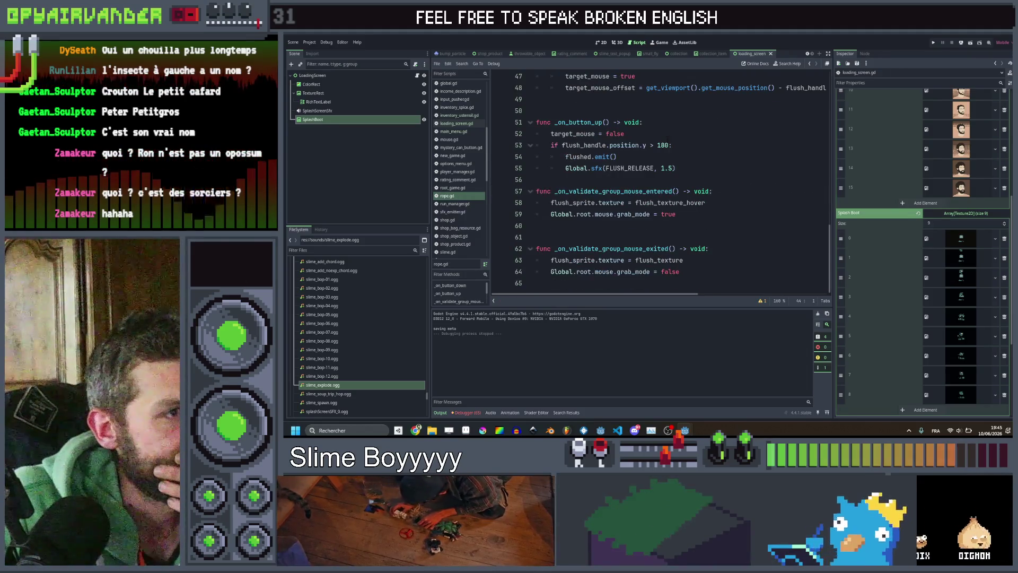
scroll(660, 181, "up", 3)
scroll(660, 180, "down", 3)
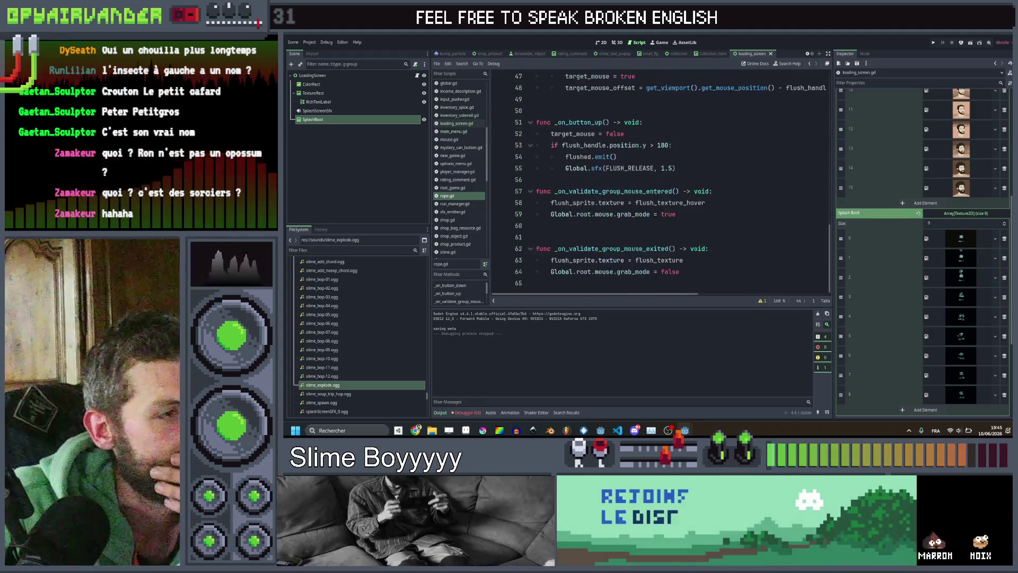
scroll(660, 180, "up", 3)
scroll(459, 199, "up", 5)
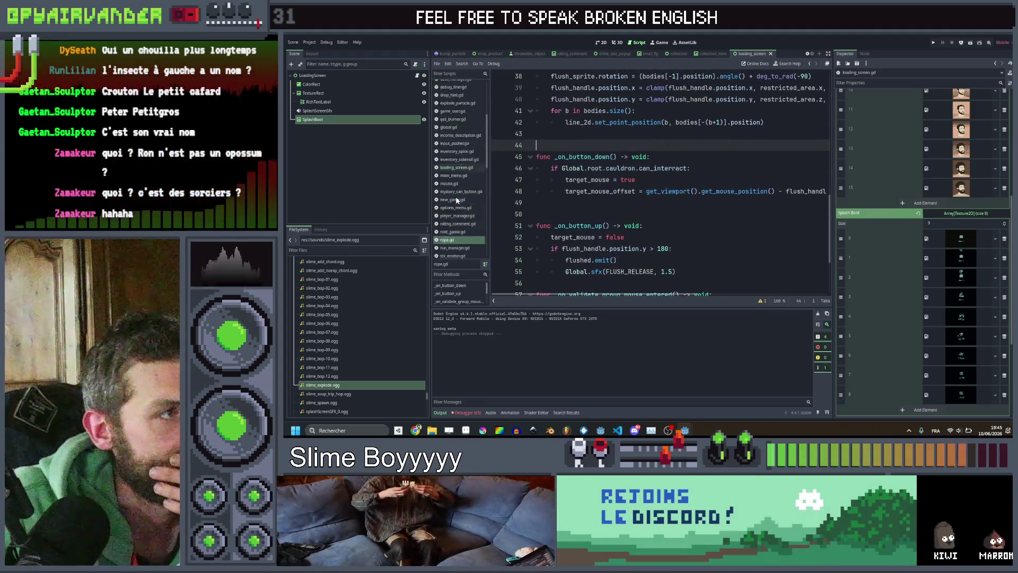
scroll(464, 192, "up", 1)
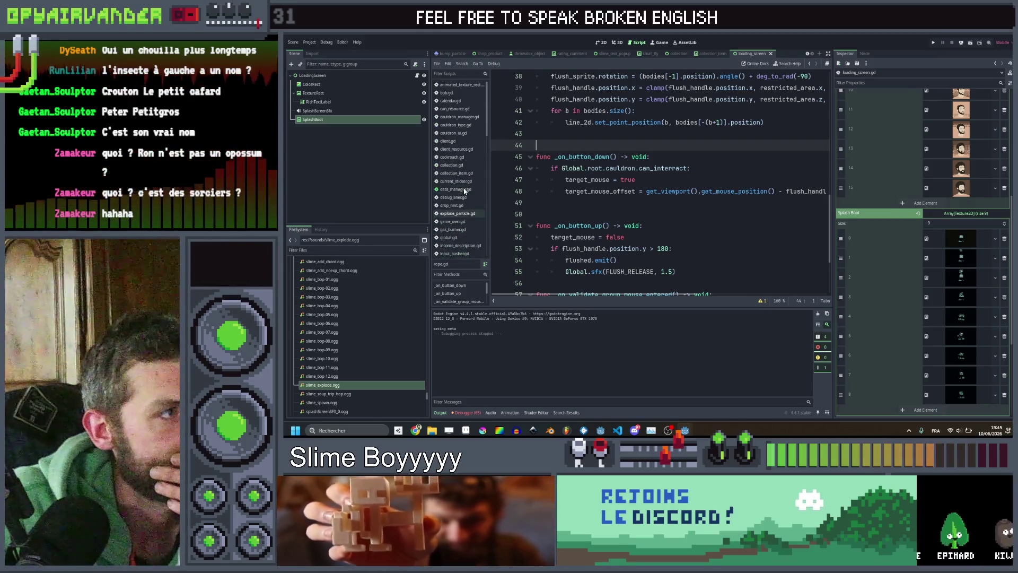
left_click(455, 230)
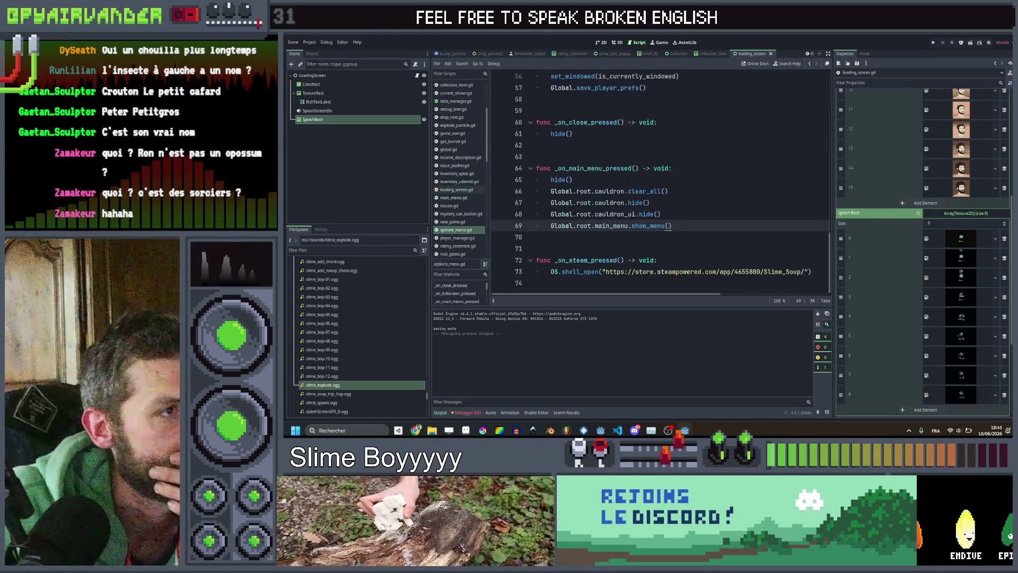
scroll(610, 175, "up", 4)
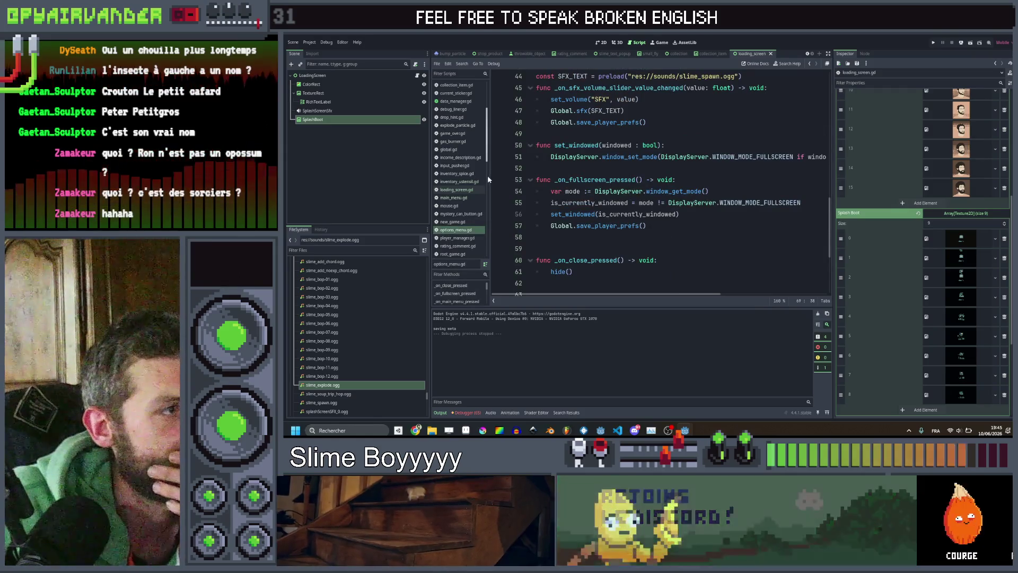
scroll(475, 166, "up", 4)
left_click(469, 134)
scroll(829, 103, "down", 5)
left_click_drag(829, 103, 806, 351)
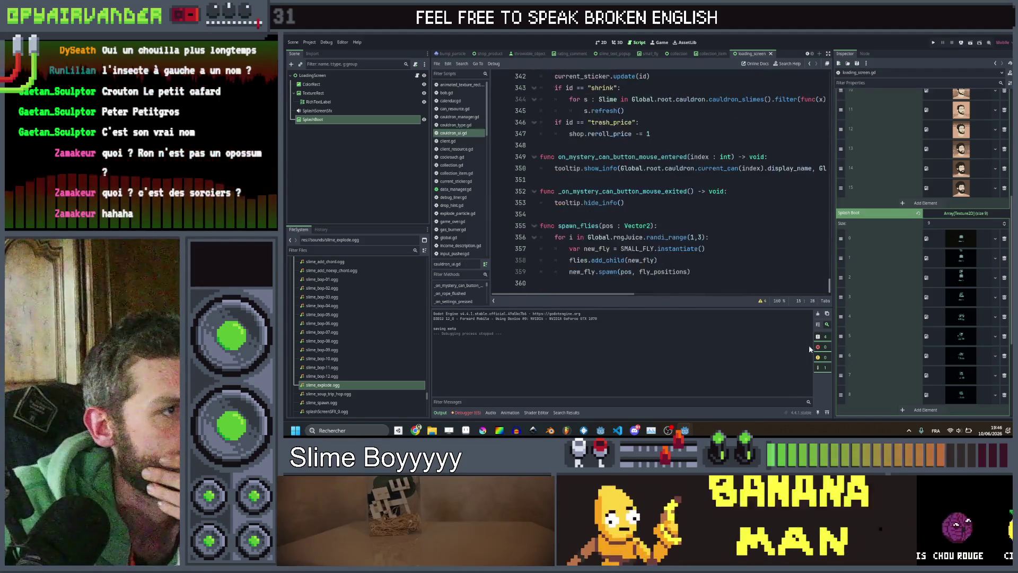
scroll(684, 180, "up", 12)
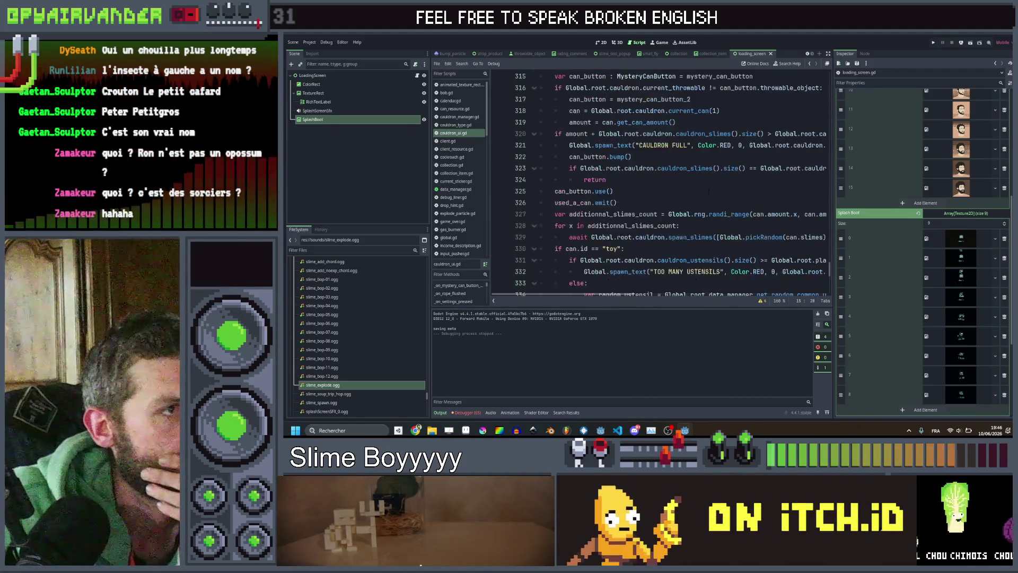
Step: Add a Global.root.cauldron.can_interact check, indent options_menu.open(true) under it, and save
left_click(679, 246)
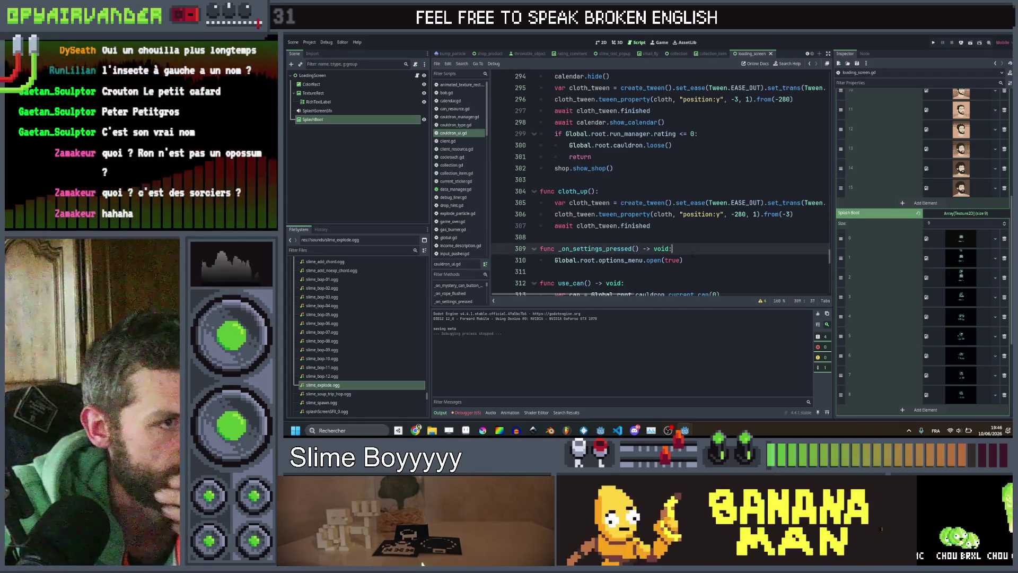
key("Return")
type("if Gl")
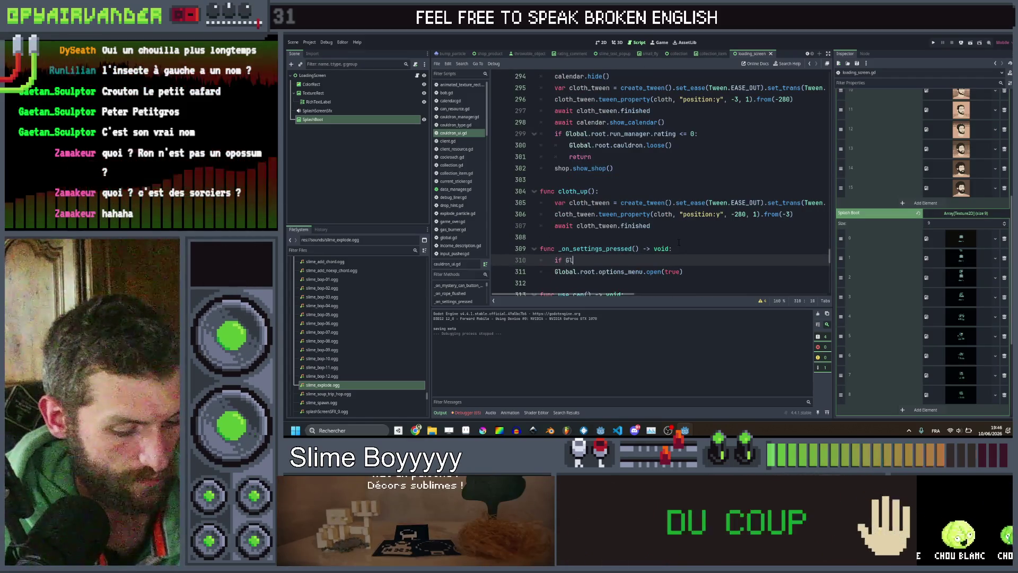
type("obal.root.")
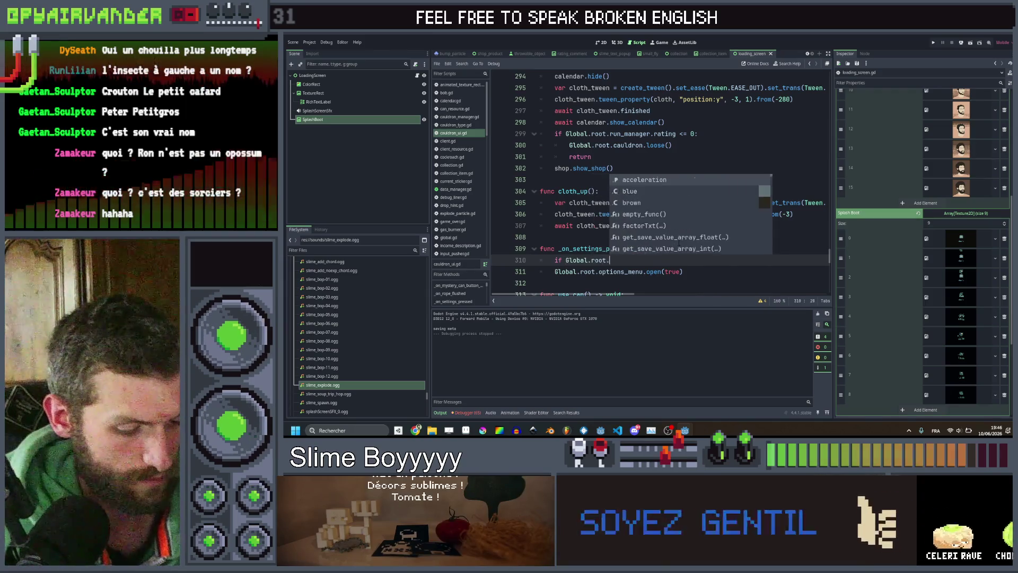
type("cauldron.can")
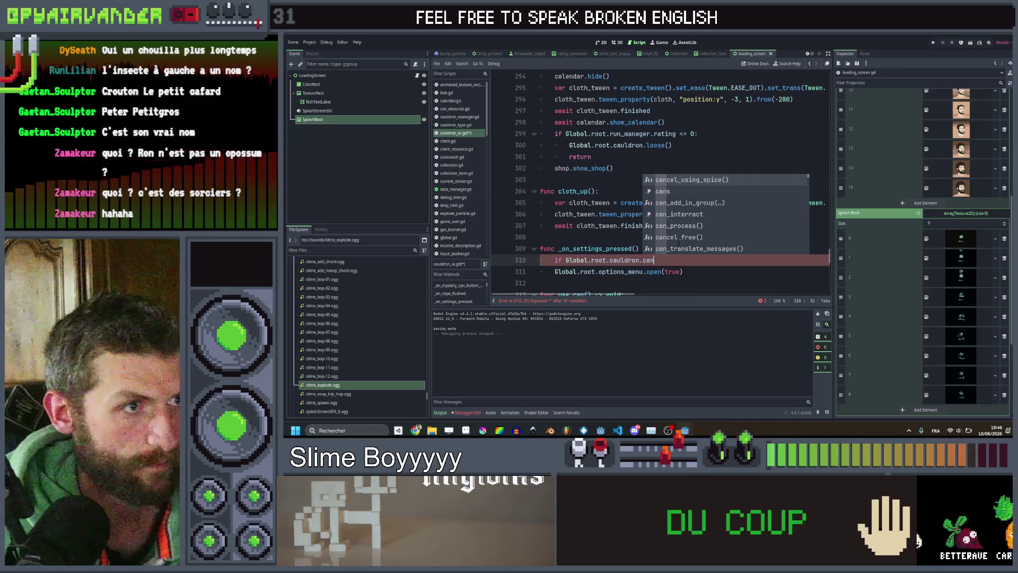
key("Down")
key("Down")
key("Down")
key("Return")
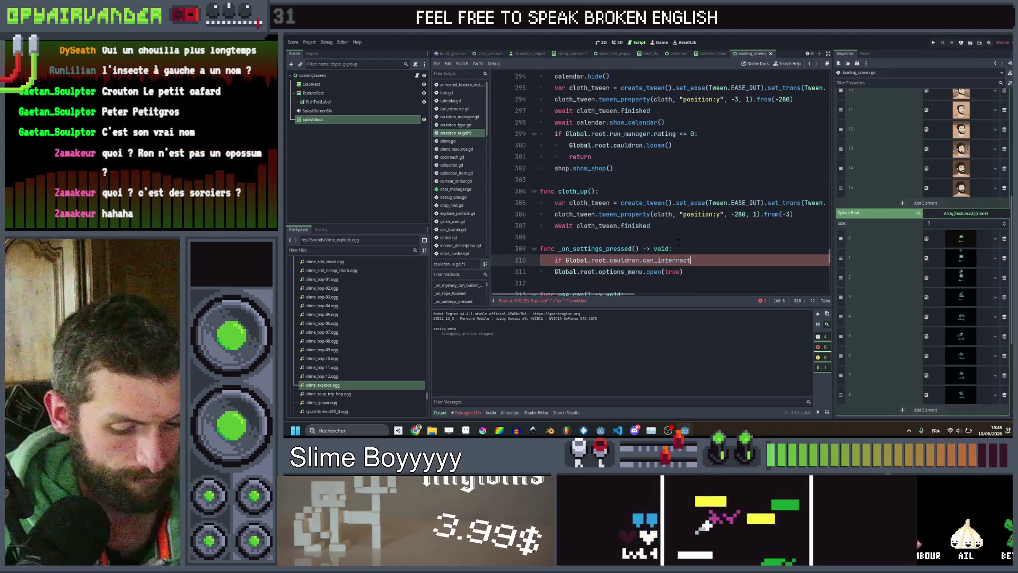
type(":")
left_click(580, 271)
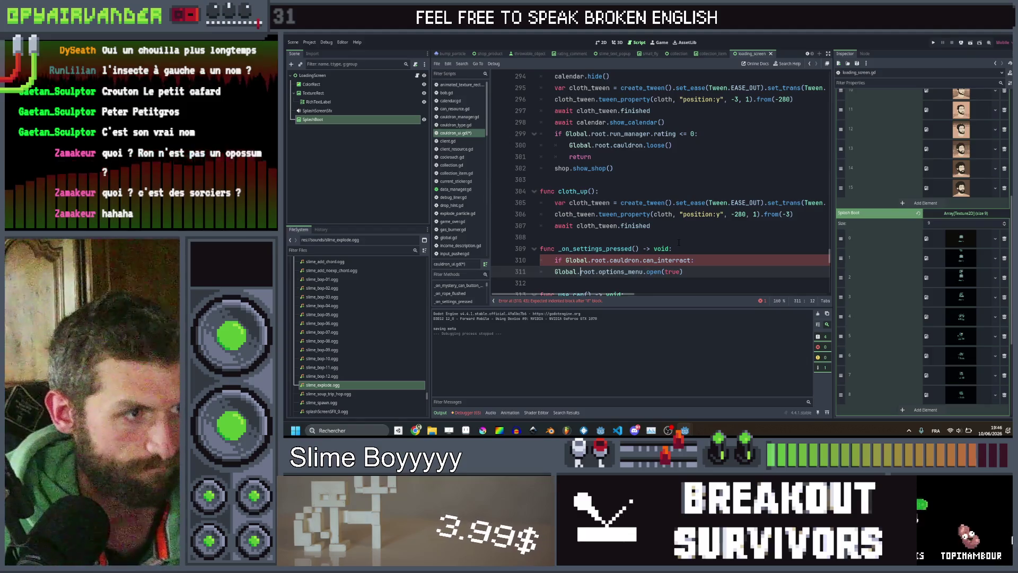
key("Tab")
key("ctrl+s")
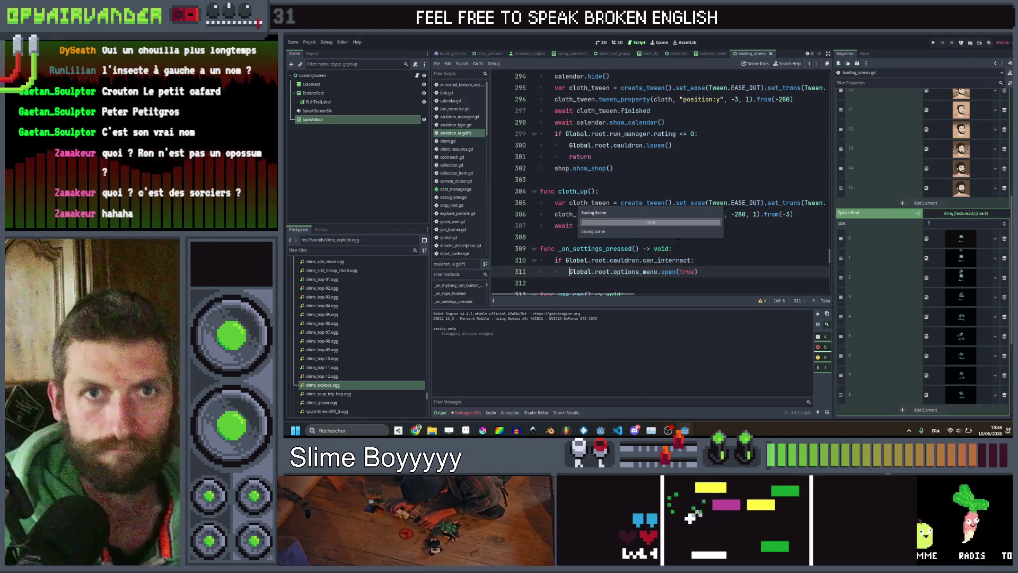
left_click(678, 248)
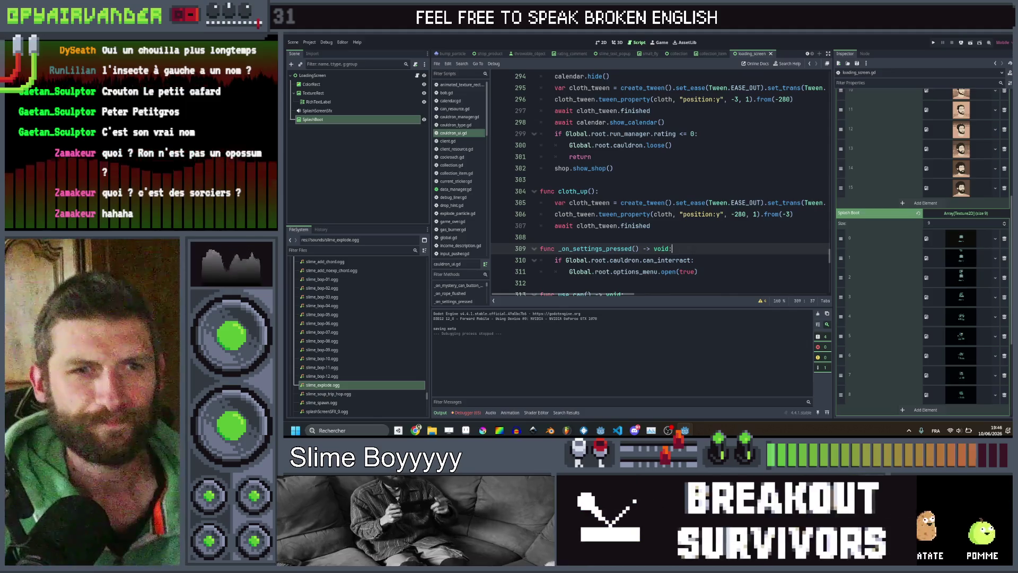
scroll(459, 183, "down", 5)
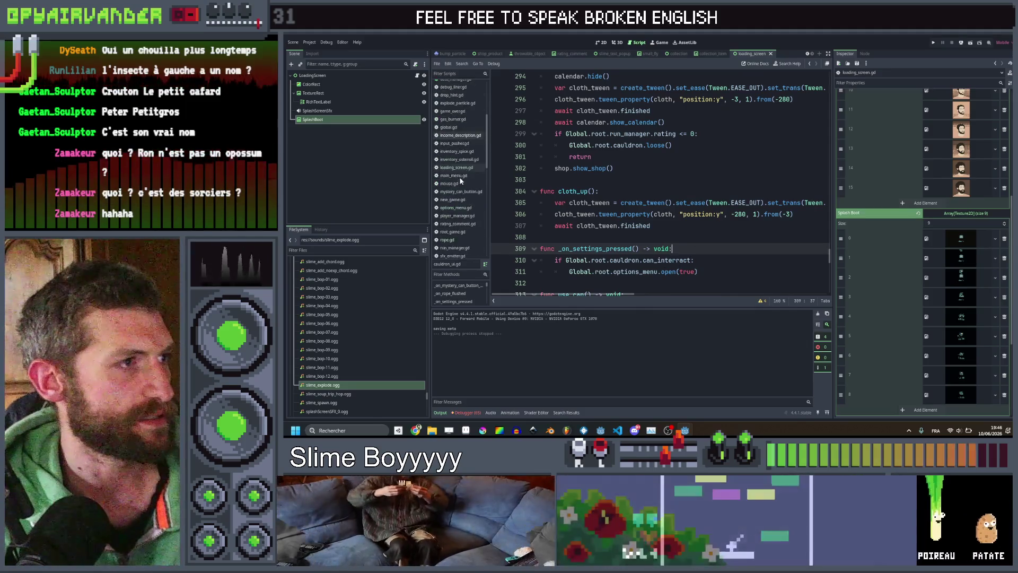
Step: Open mouse.gd, filter files for 'mous', then close File Explorer and reopen the Slime Soup project
left_click(450, 183)
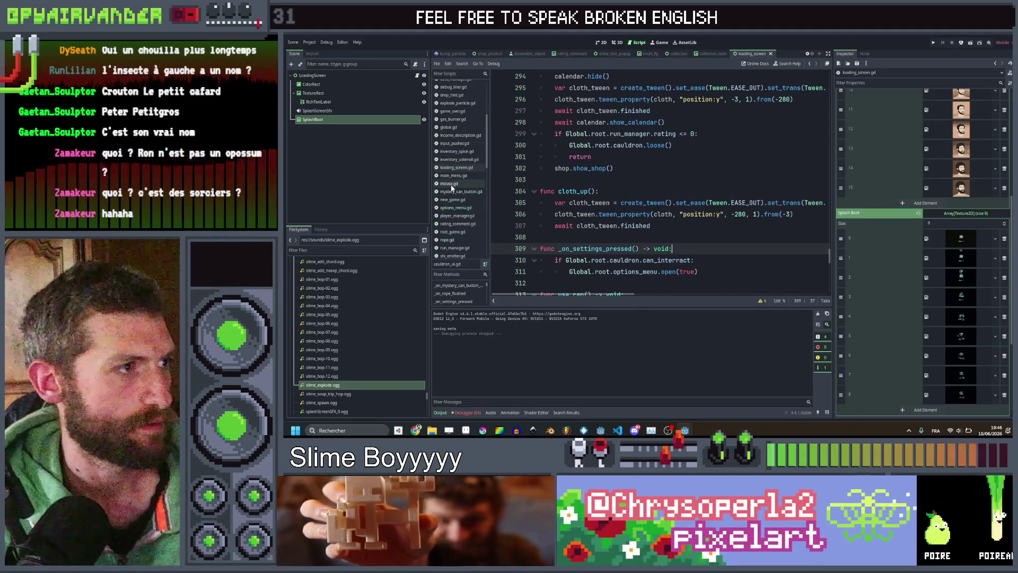
left_click(382, 250)
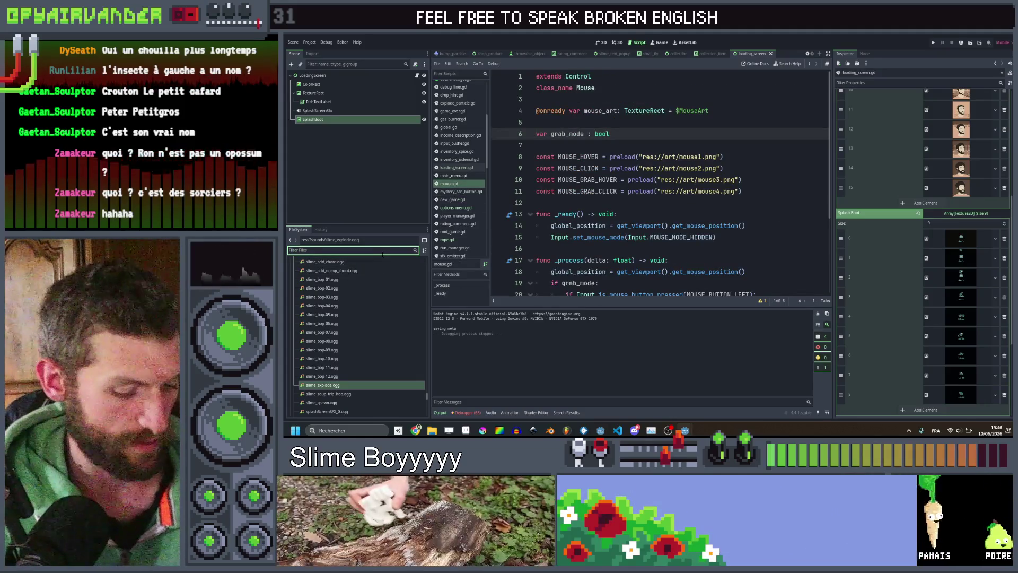
type("mous")
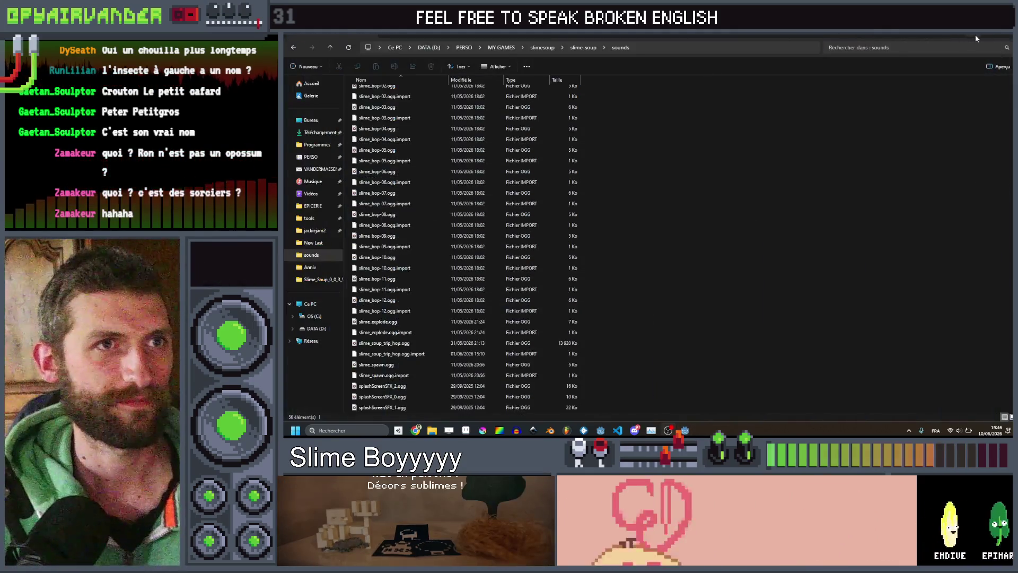
left_click(975, 34)
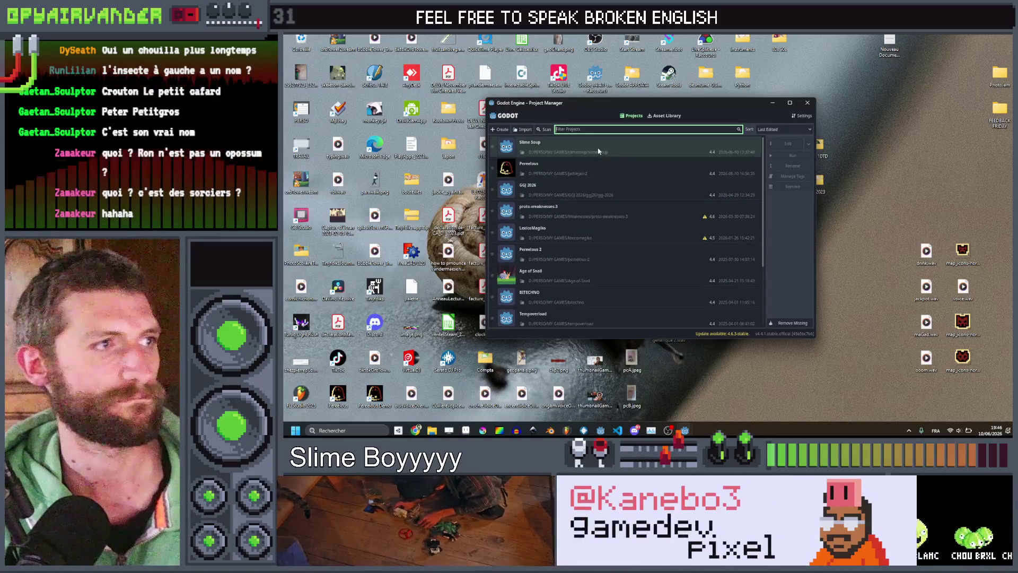
double_click(598, 151)
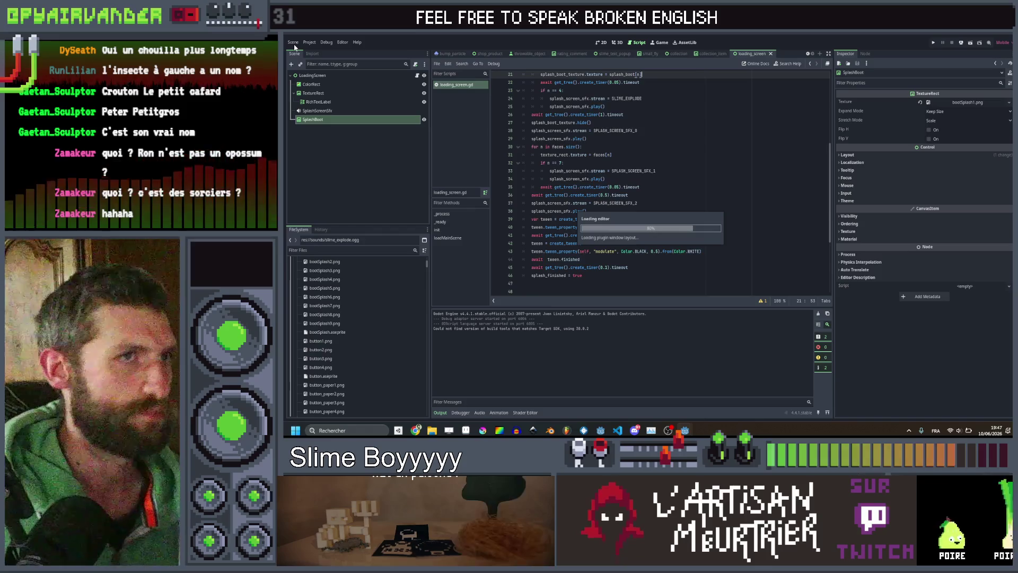
Step: Open the mouse.gd script and filter the project files for 'mouse'
scroll(463, 159, "down", 4)
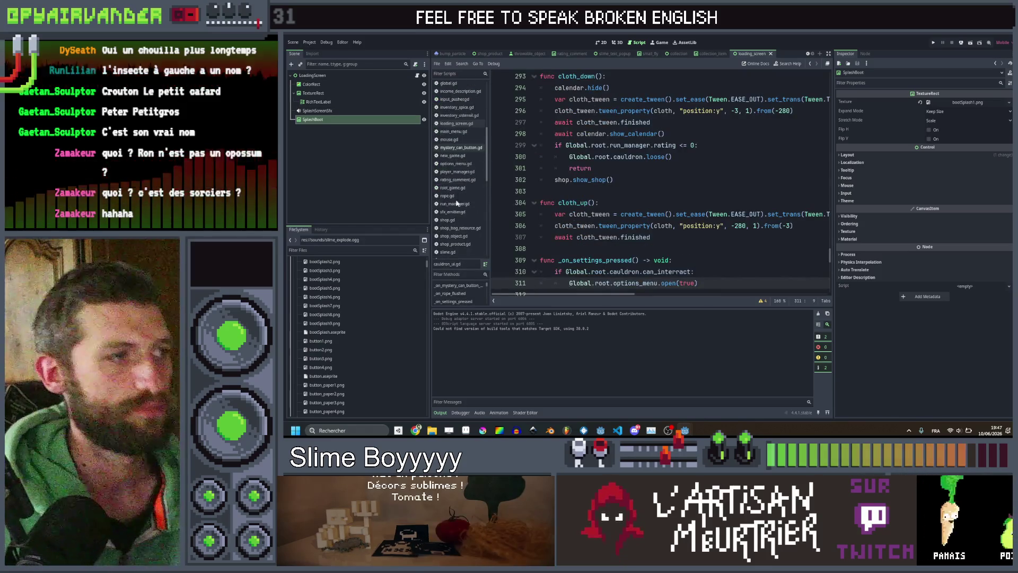
scroll(457, 201, "down", 8)
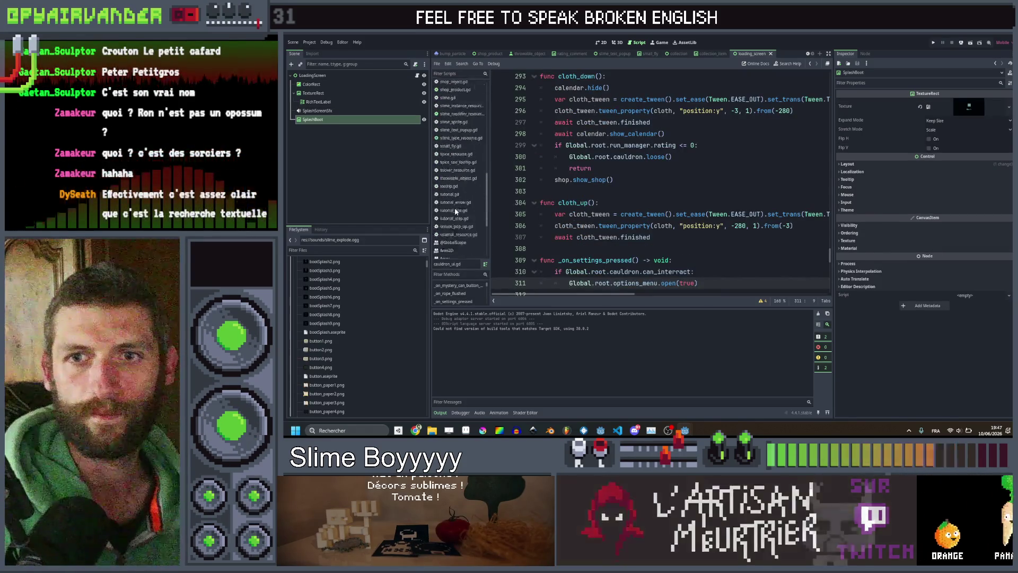
scroll(455, 211, "up", 8)
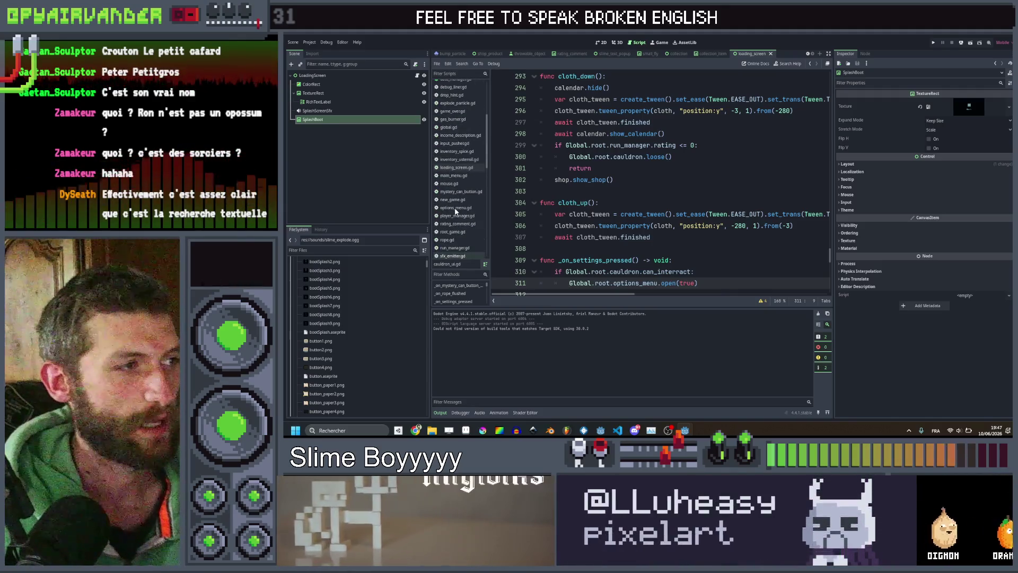
scroll(456, 201, "up", 1)
left_click(455, 206)
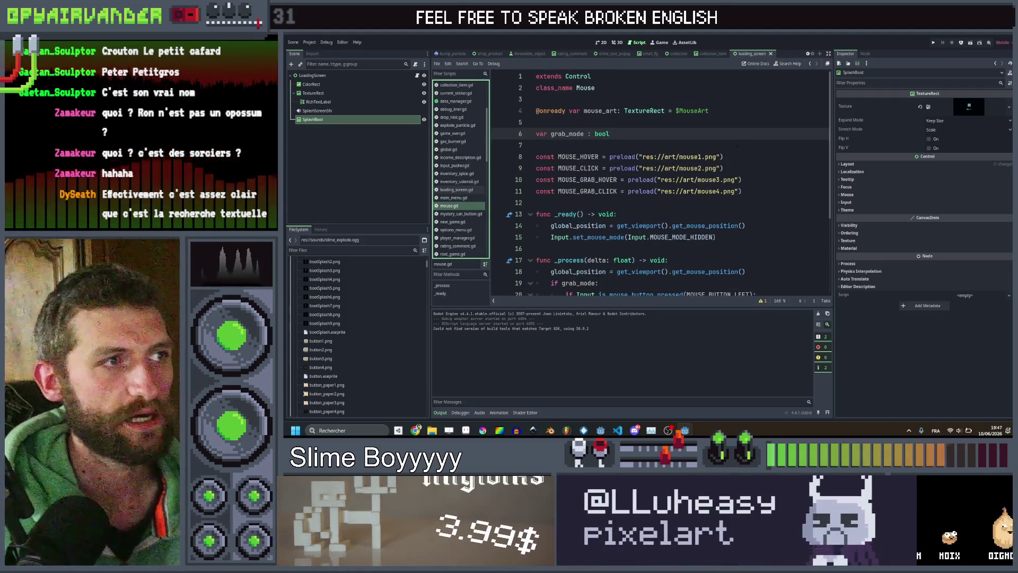
scroll(658, 181, "down", 4)
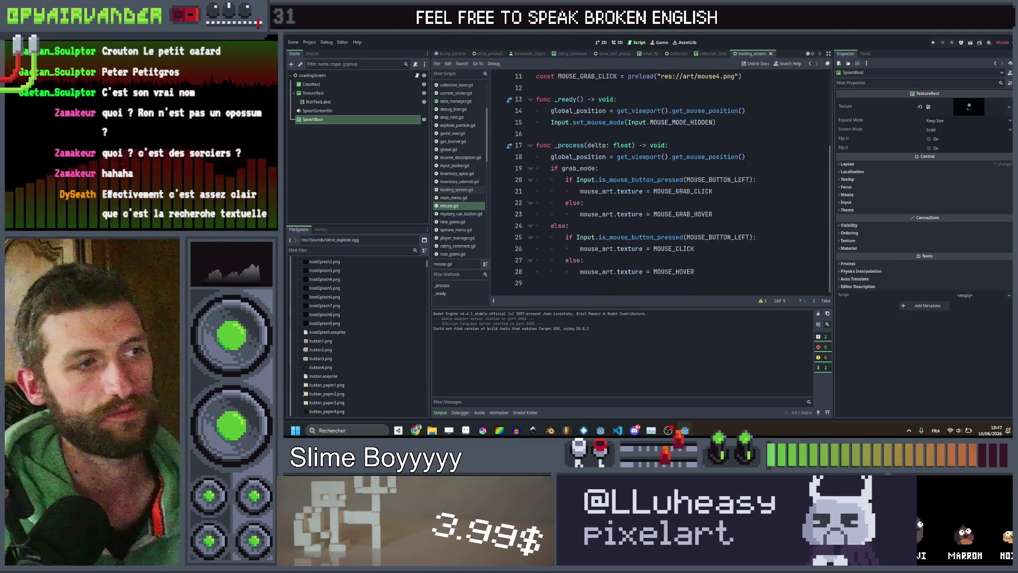
scroll(351, 297, "up", 5)
scroll(351, 297, "down", 5)
left_click(350, 250)
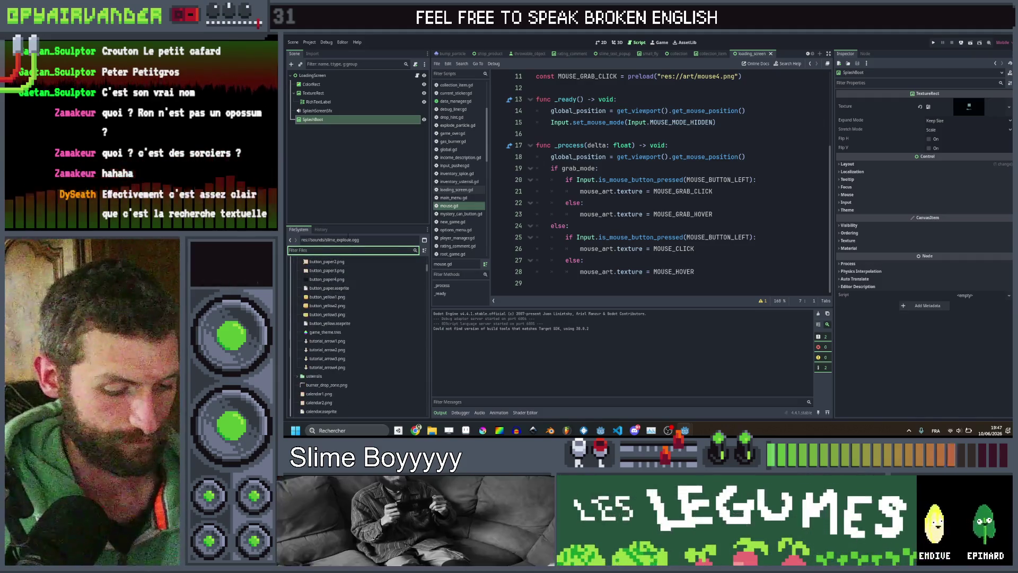
type("mouse")
Step: Preload mouse5.png into the script as a MOUSE_DISABLED constant, followed by a blank line
mouse_move(310, 325)
left_mouse_down()
mouse_move(477, 239)
mouse_move(650, 195)
mouse_move(609, 117)
mouse_move(586, 131)
mouse_move(584, 89)
left_mouse_up()
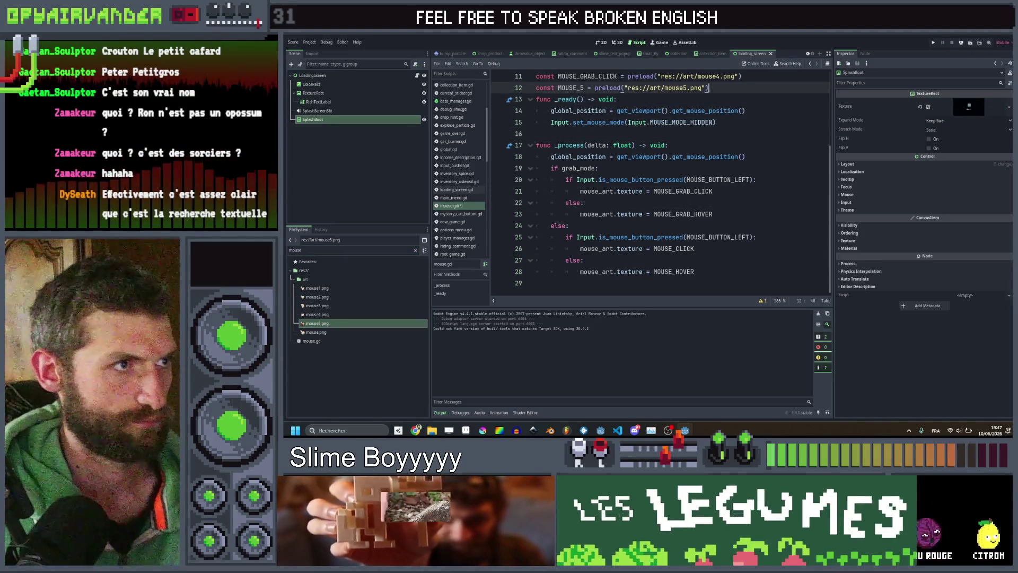
left_click(584, 87)
key("BackSpace")
type("DISAB")
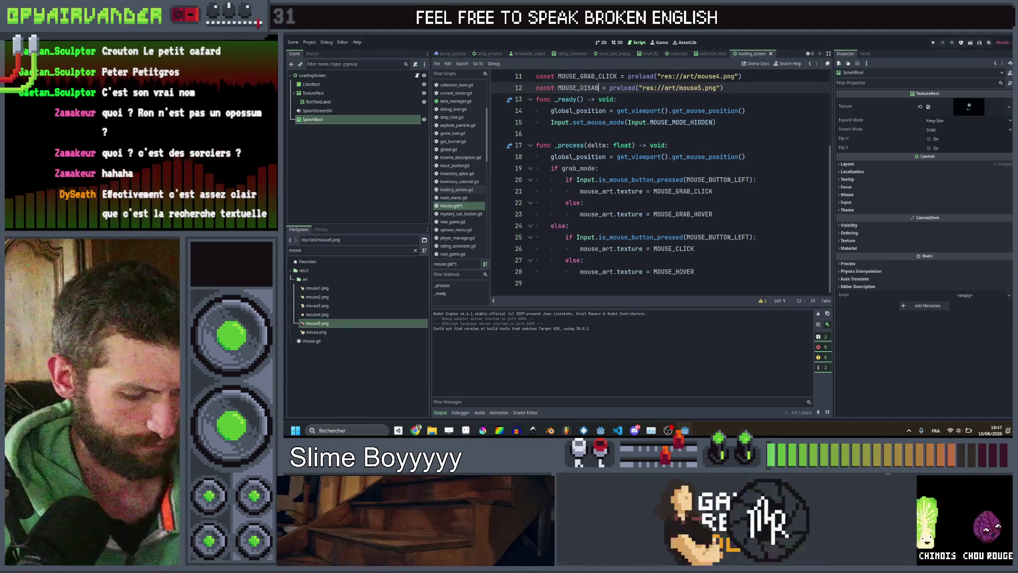
type("LED")
key("End")
key("Return")
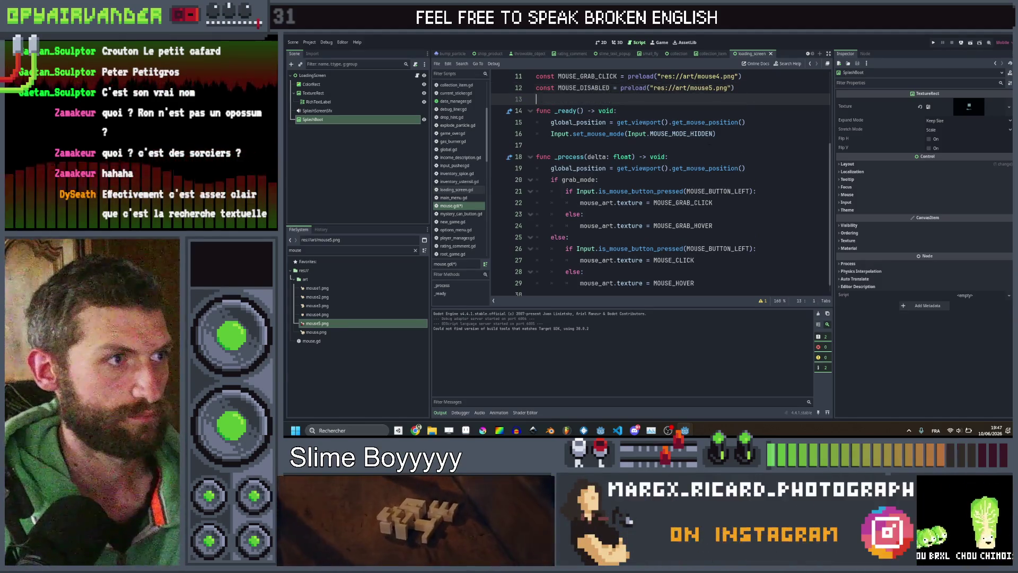
Step: Below the MOUSE_HOVER branch, add a cauldron can_interact check with a mouse_art.texture line
left_click(701, 181)
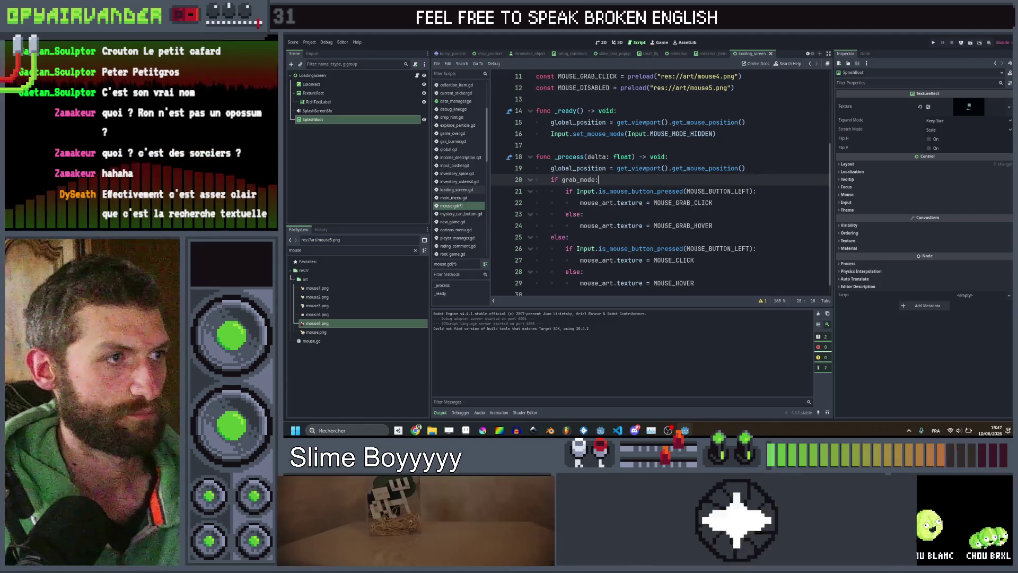
left_click(711, 281)
key("Return")
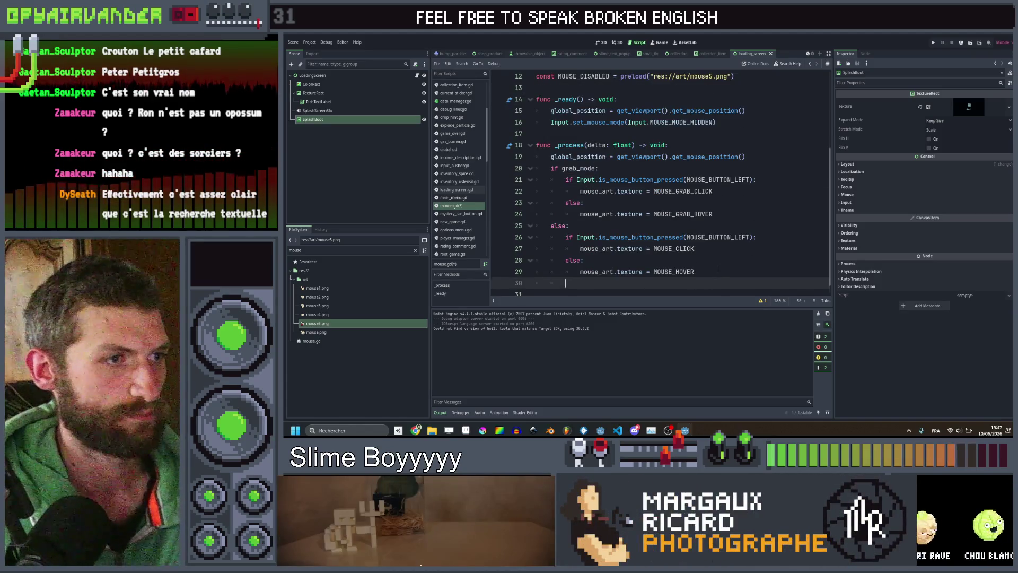
type("if Global.c")
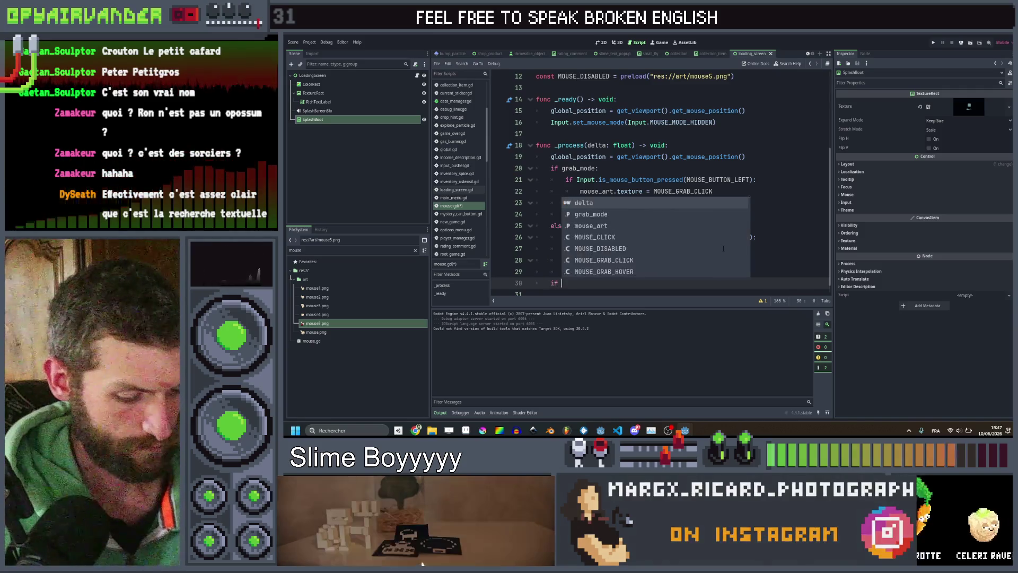
type("aul")
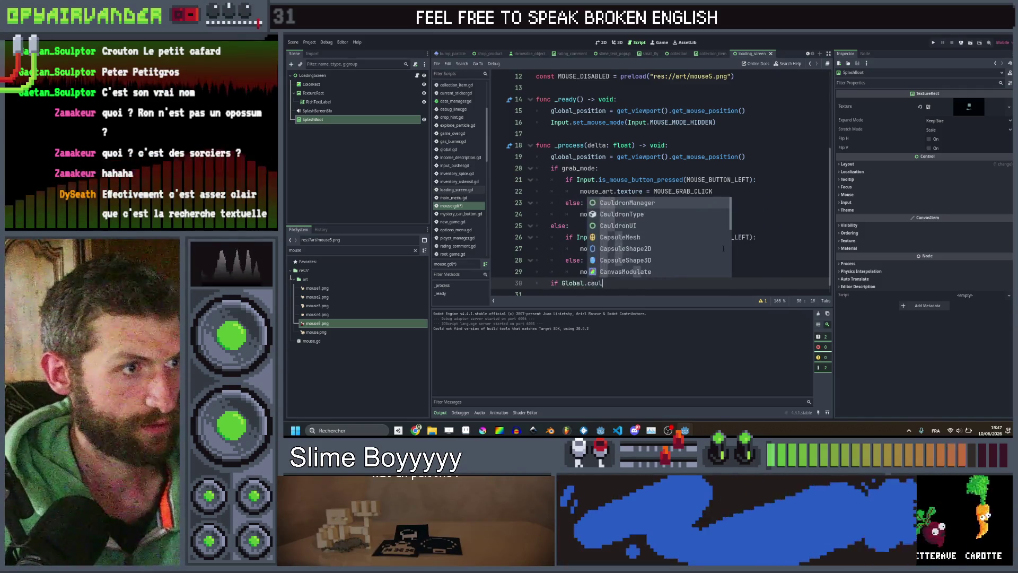
key("BackSpace")
key("BackSpace")
key("BackSpace")
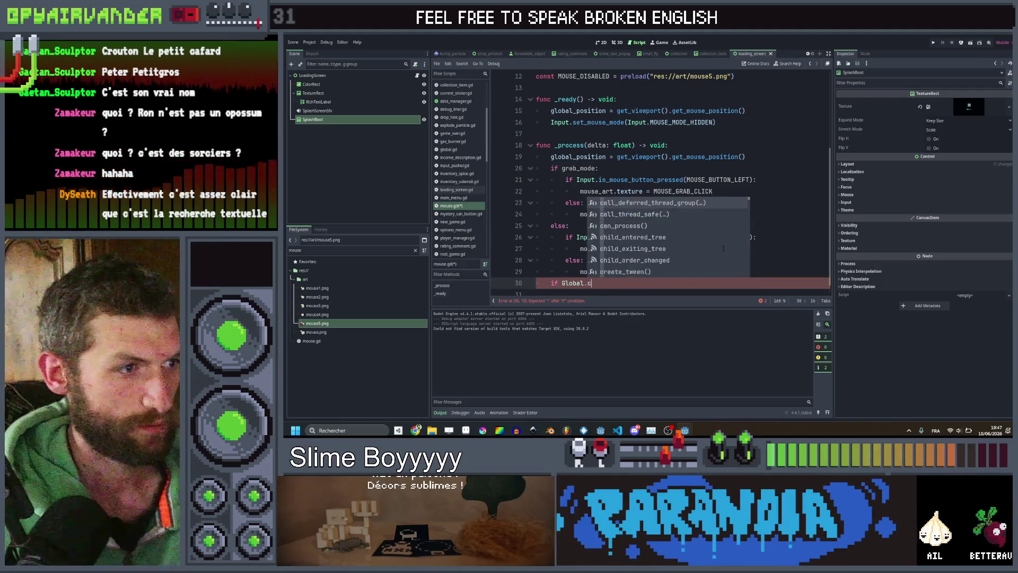
type("rot.caul")
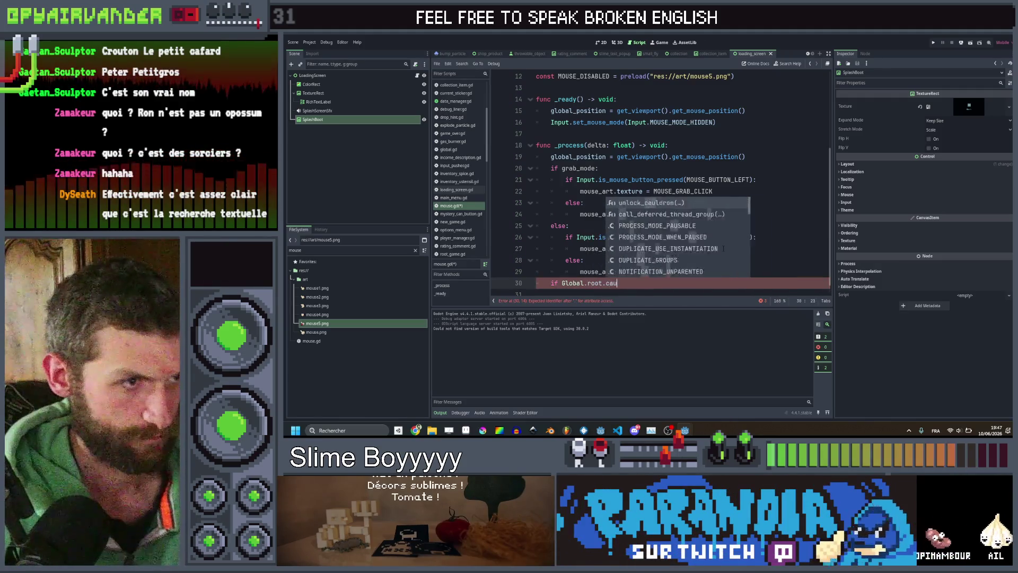
key("Return")
type(".ca")
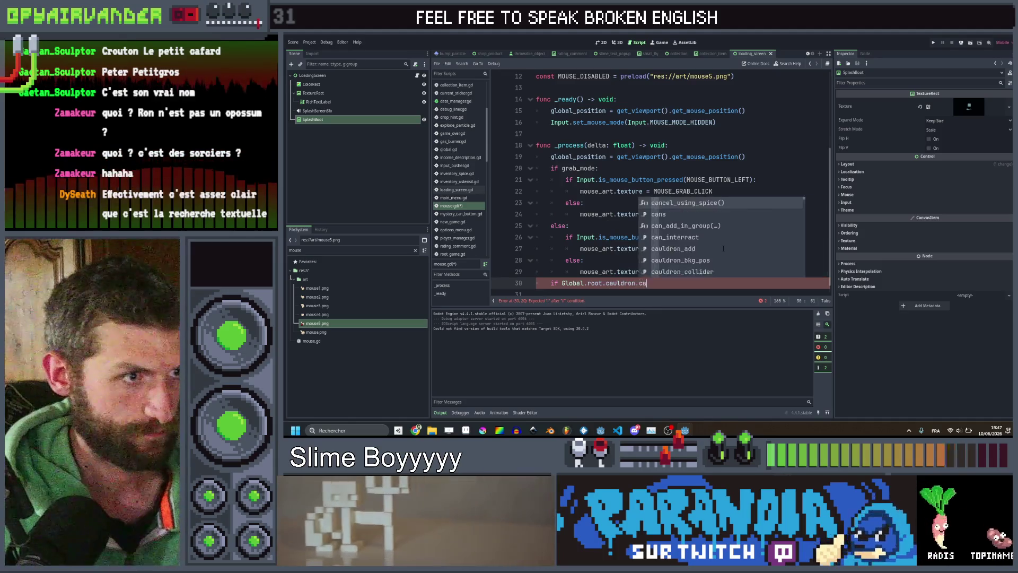
type("n_interact = f")
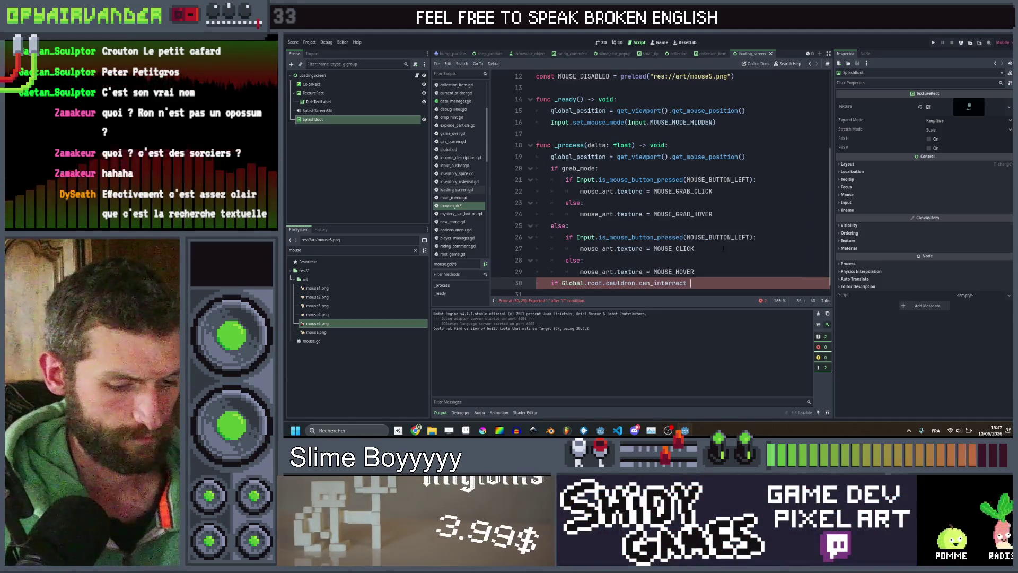
type("alse")
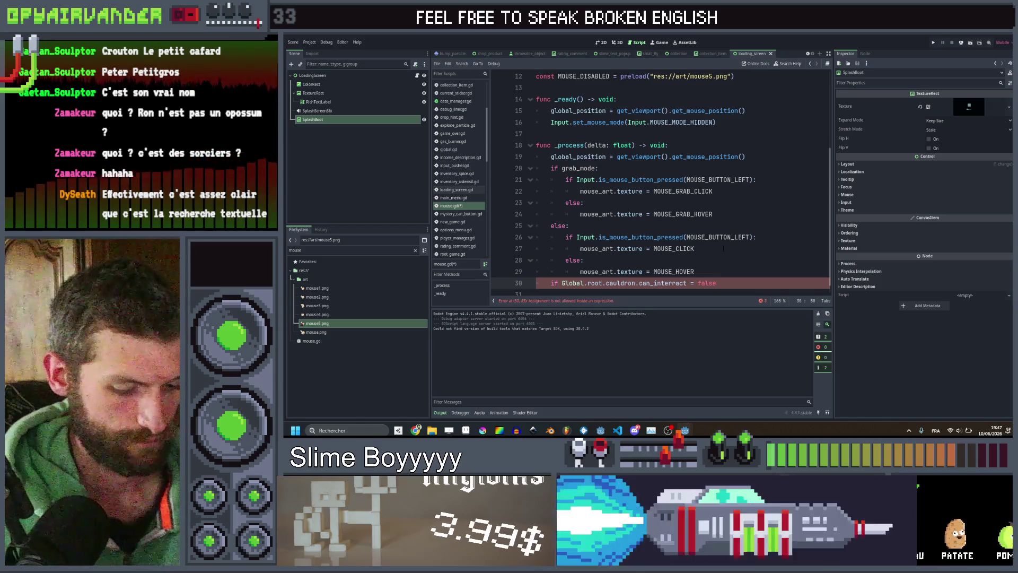
type(":")
key("Return")
type("mous")
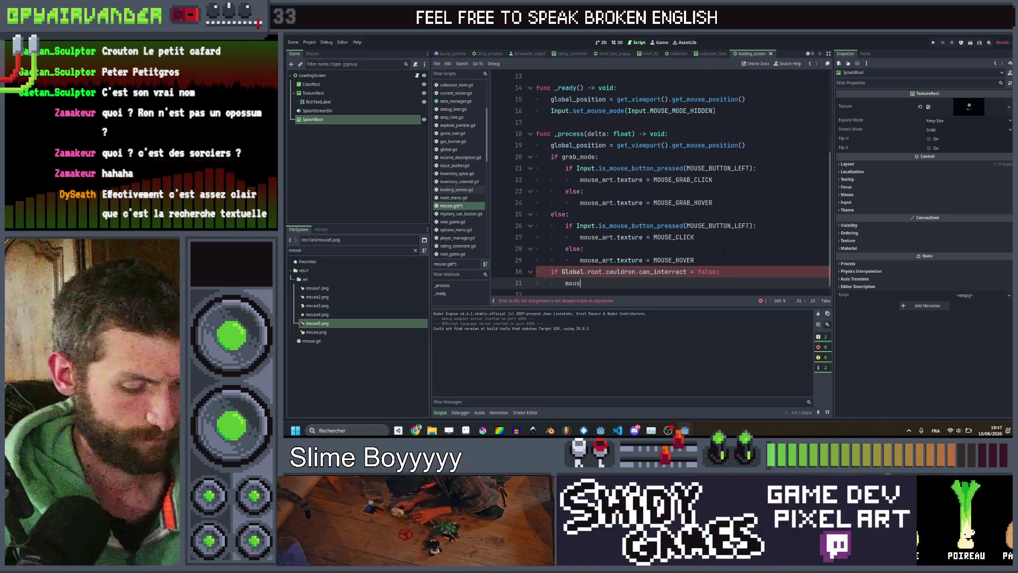
type("e_art.")
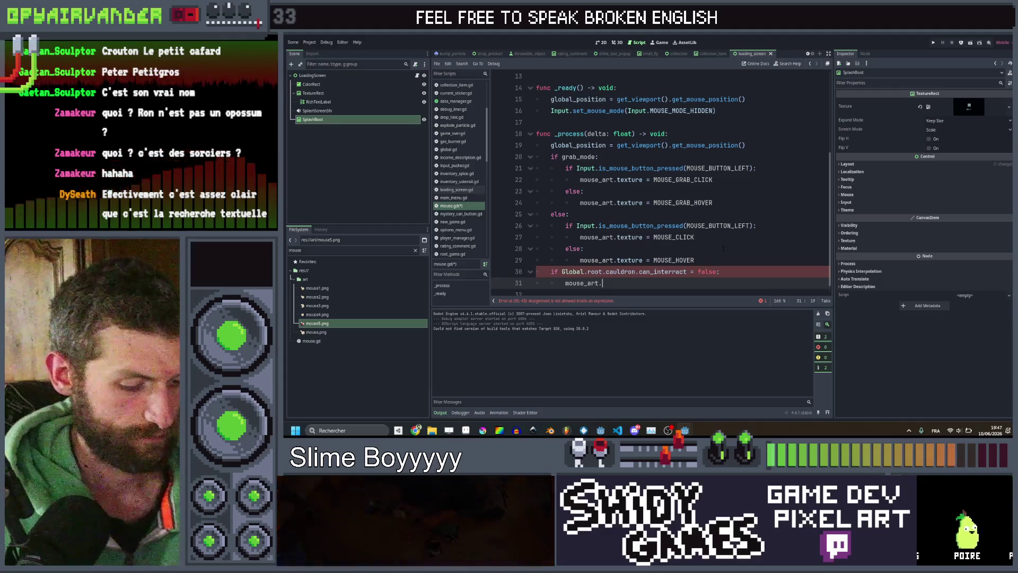
type("tex")
key("Return")
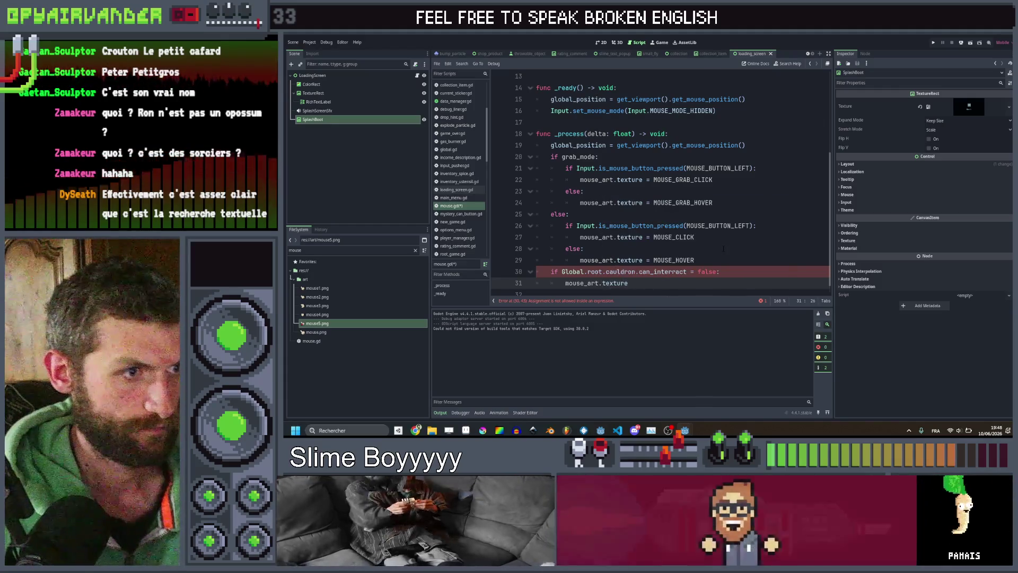
Step: Make line 30 'if not Global.root.cauldron.can_interact:', assign MOUSE_DISABLED, and save
left_click(694, 271)
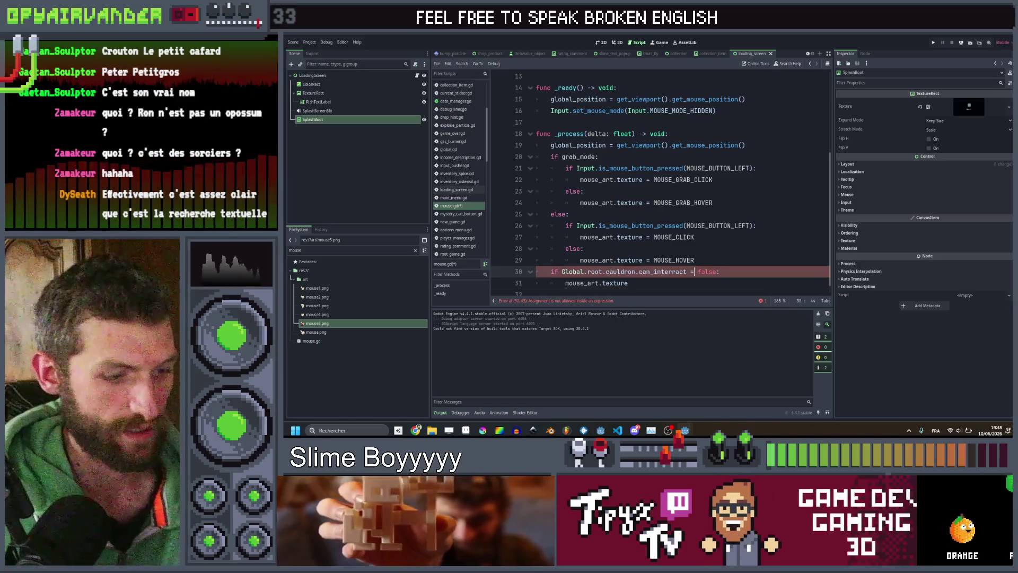
type("=")
left_click(684, 282)
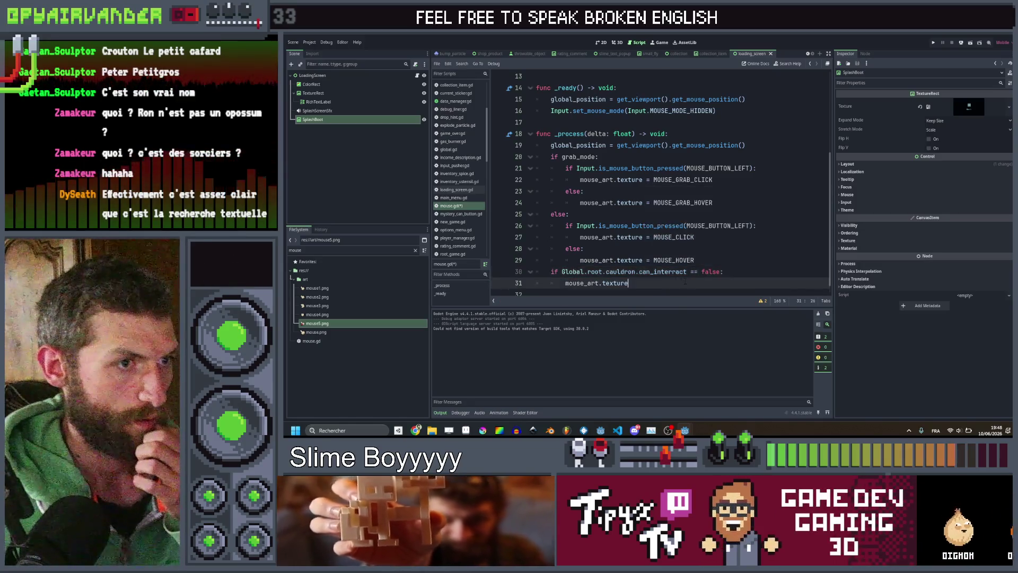
double_click(707, 271)
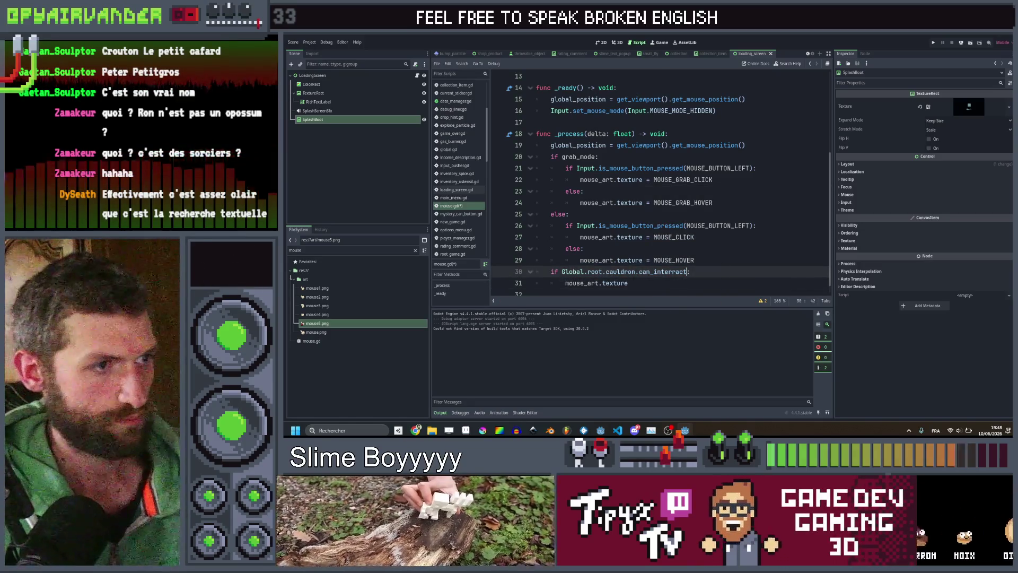
type(":ot")
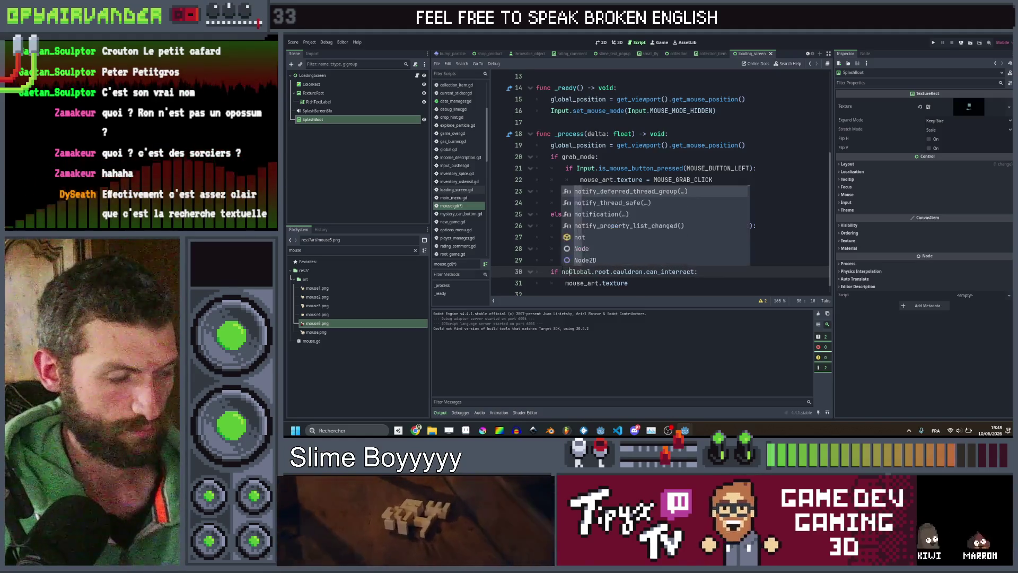
left_click(630, 283)
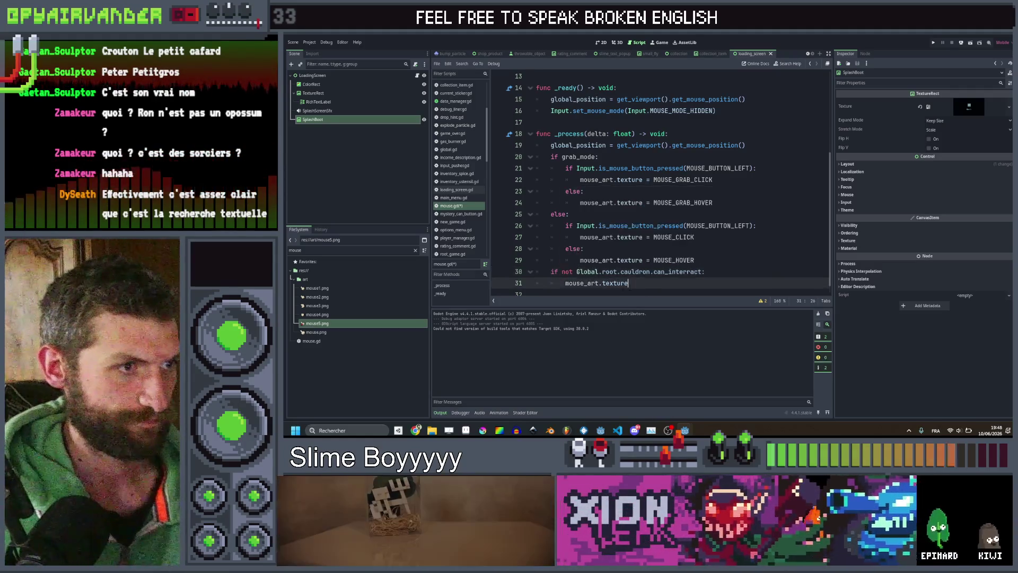
type(" = Mouse")
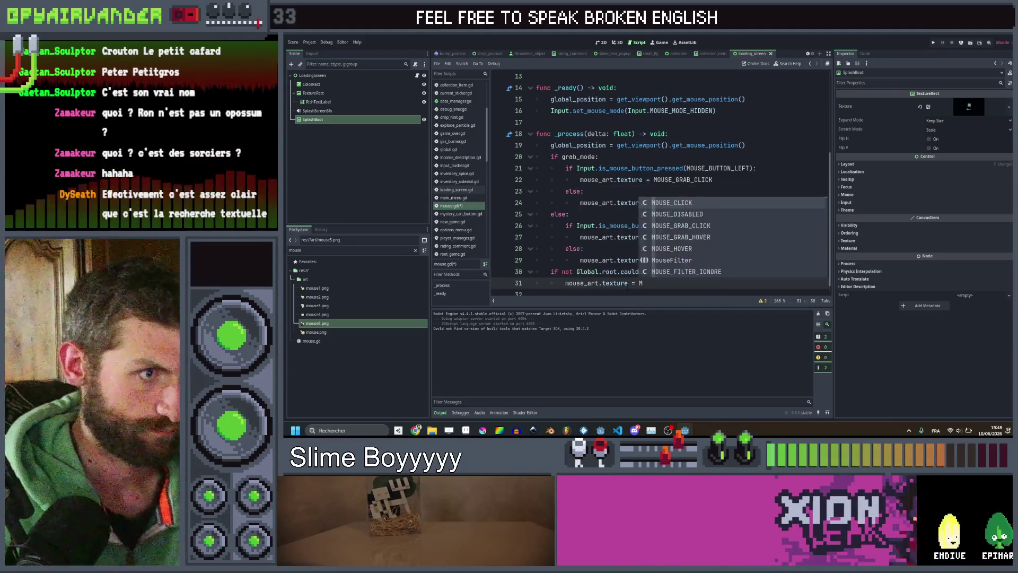
type("_DIS")
key("Return")
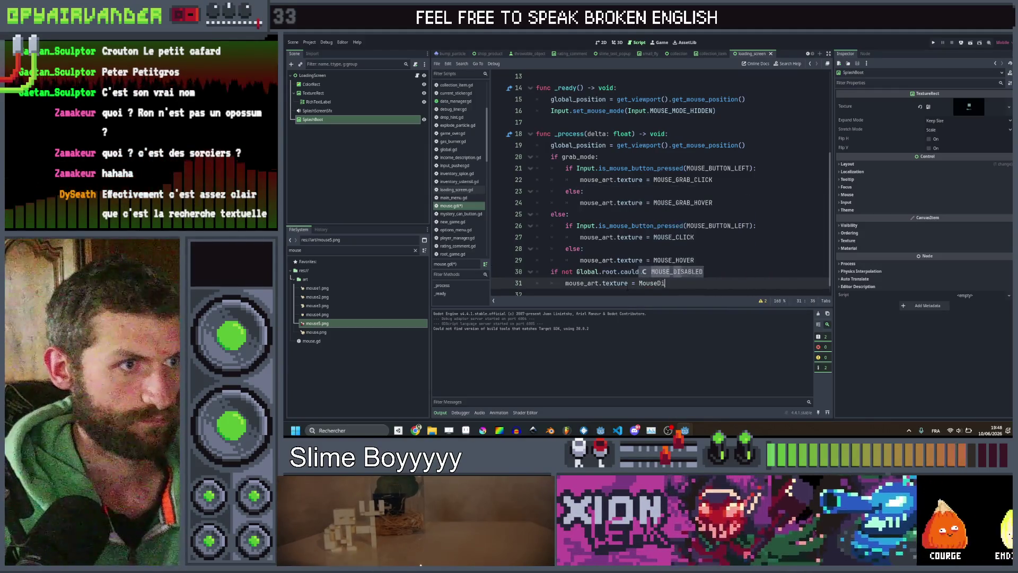
key("ctrl+s")
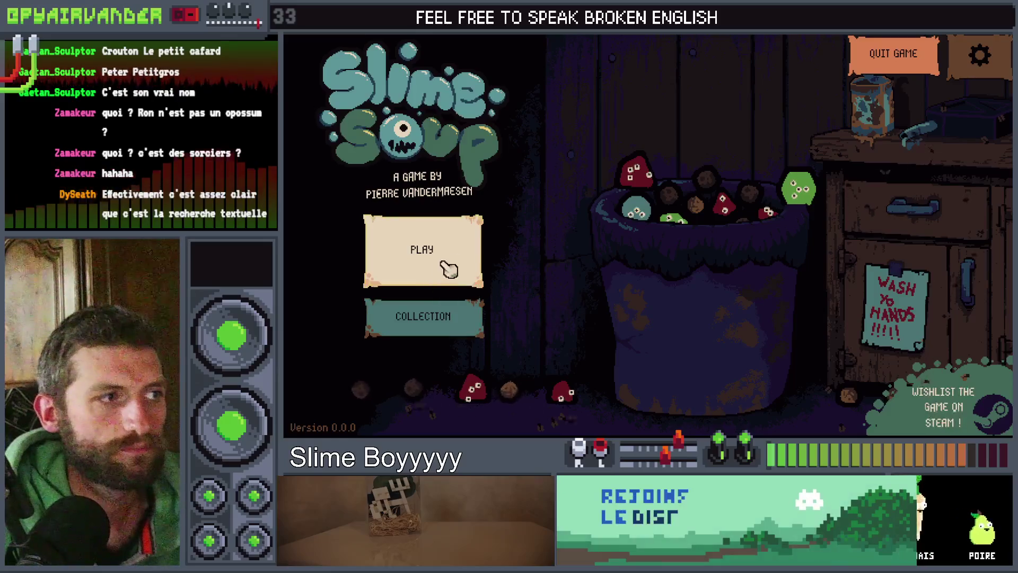
Step: Start a new game via PLAY and NEW GAME, then begin cooking with the Simple Cauldron
left_click(424, 250)
left_click(488, 219)
left_click(690, 388)
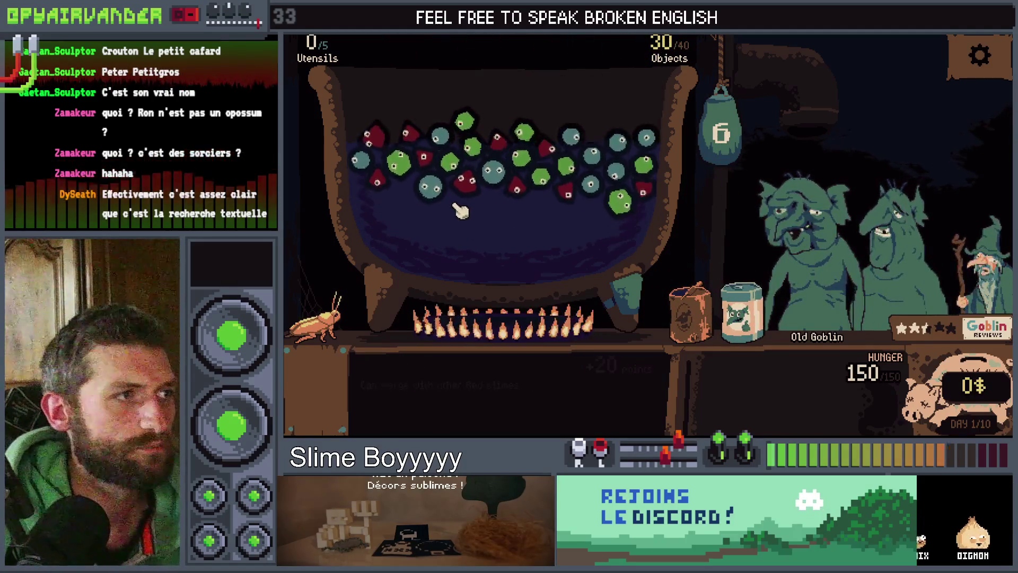
Step: Merge the blue, green and red slime chains and drop another slime from the bag
left_click(572, 148)
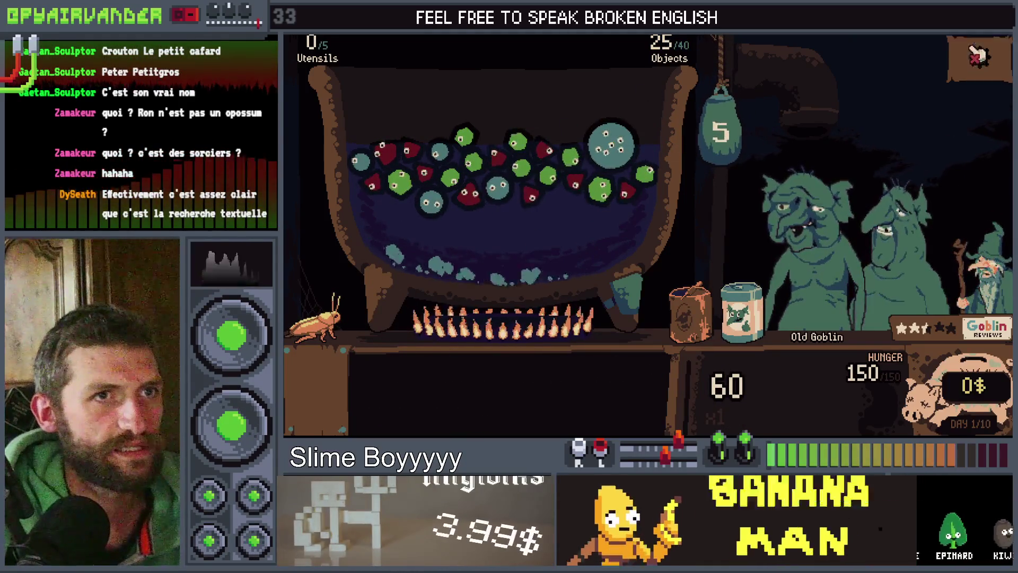
mouse_move(710, 294)
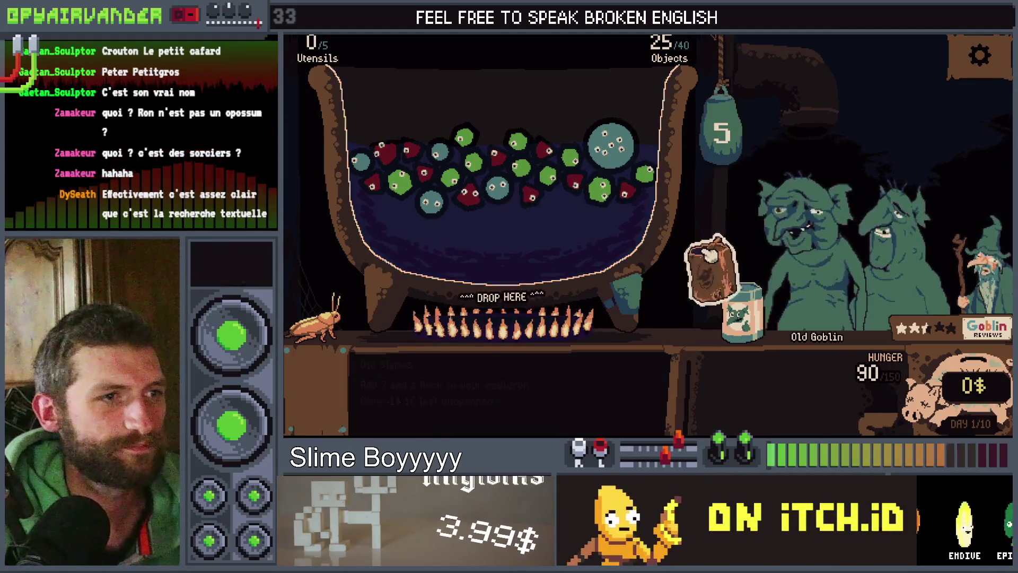
left_click(579, 165)
left_click(731, 359)
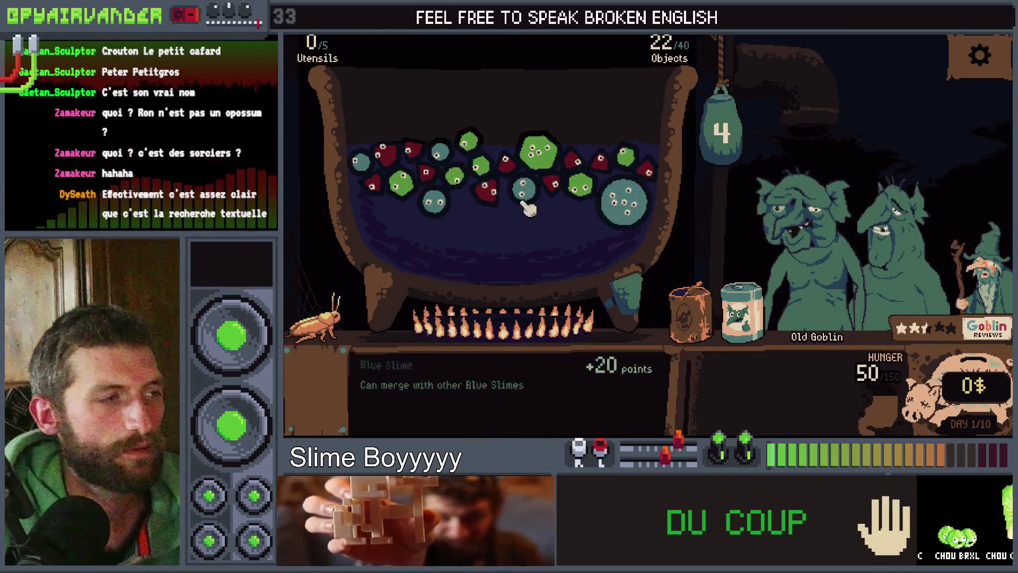
left_click(391, 188)
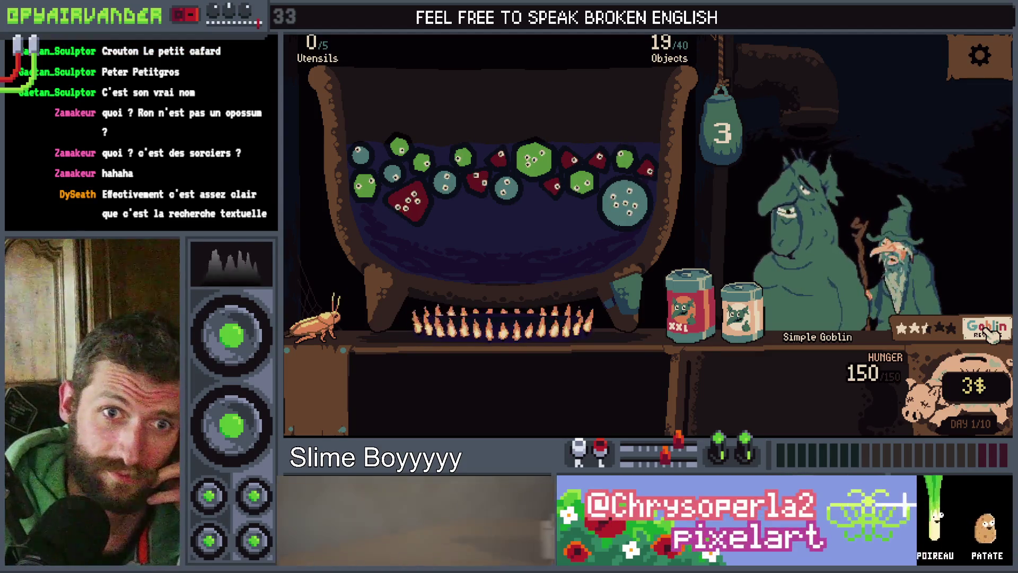
mouse_move(763, 290)
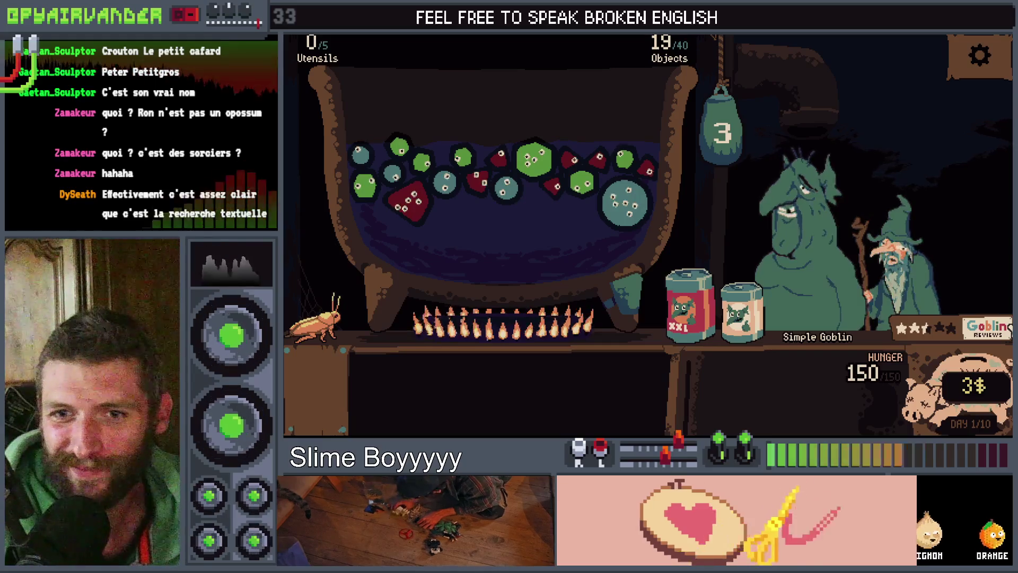
Step: Stop the game with F8 and place the caret at the end of line 19 in mouse.gd
key("F8")
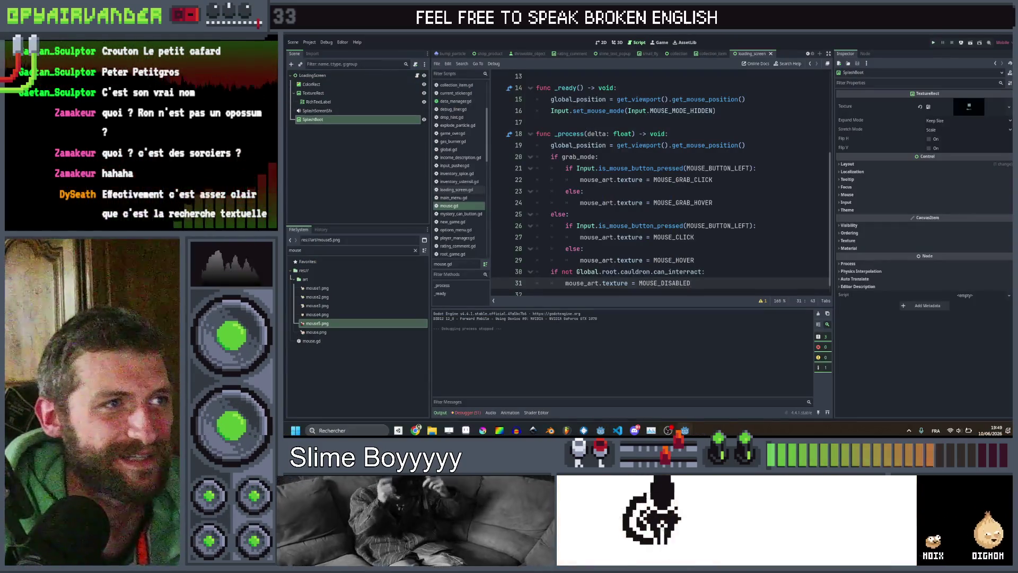
left_click(753, 145)
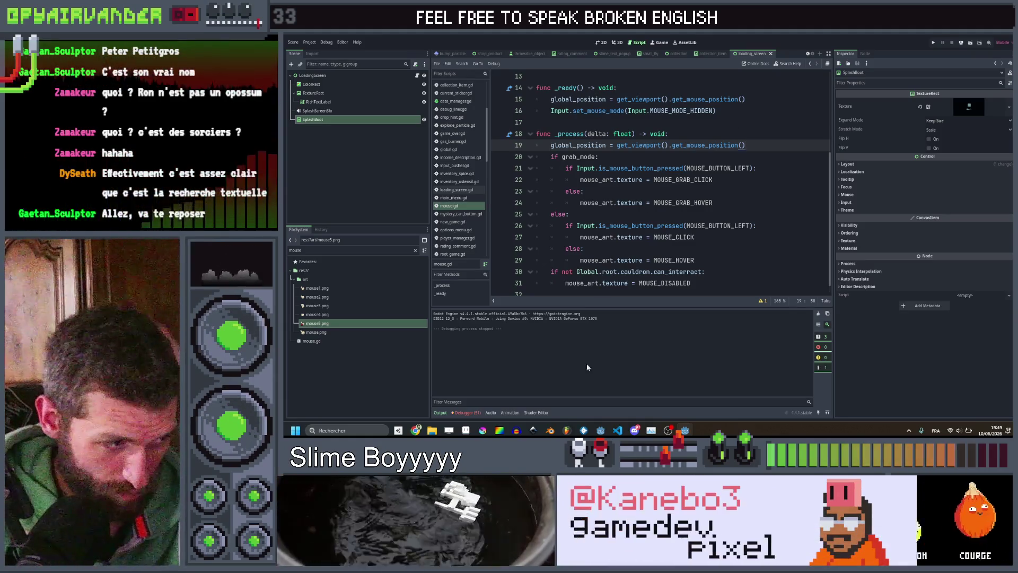
Step: Bring the Chrome window forward from the taskbar and close the itch.io notifications tab
mouse_move(418, 431)
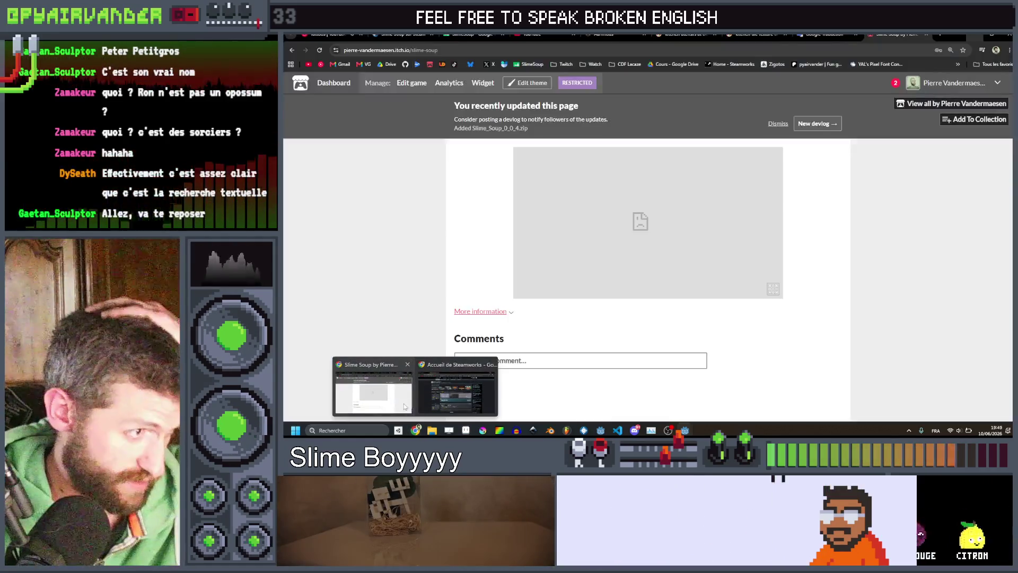
left_click(404, 407)
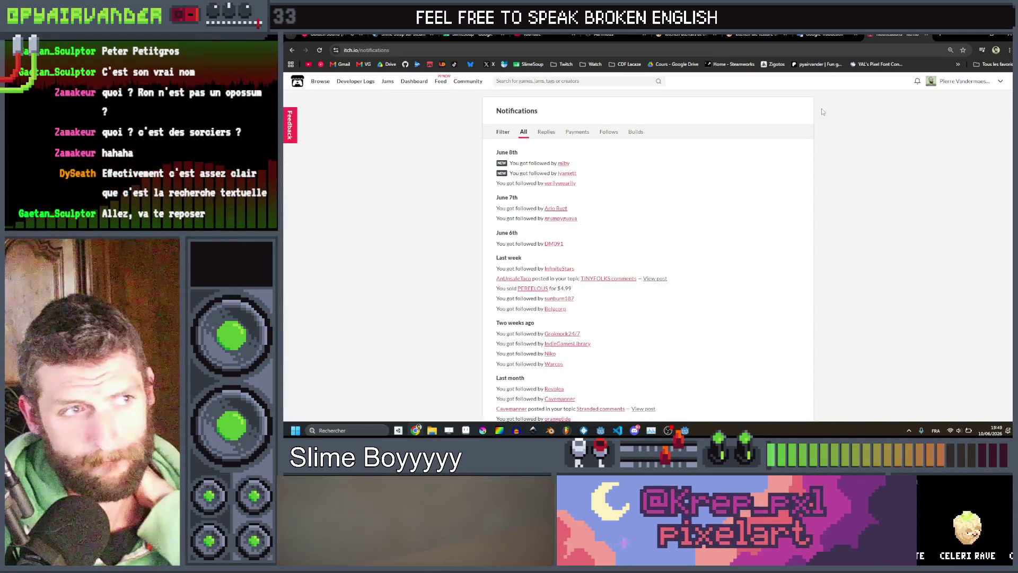
left_click(926, 35)
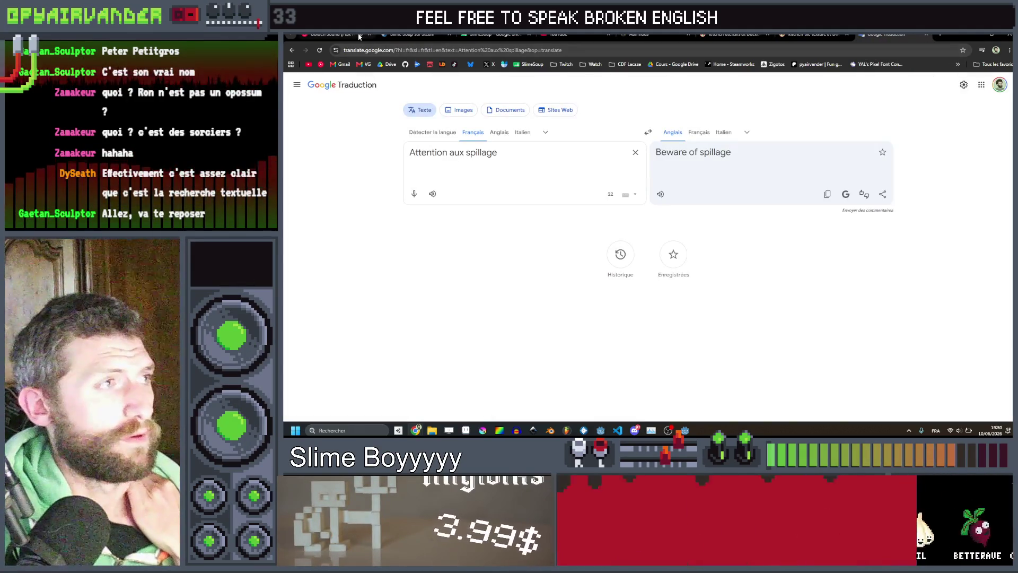
Step: Go to the streamer's own Twitch channel from the Twitch bookmarks folder
left_click(559, 65)
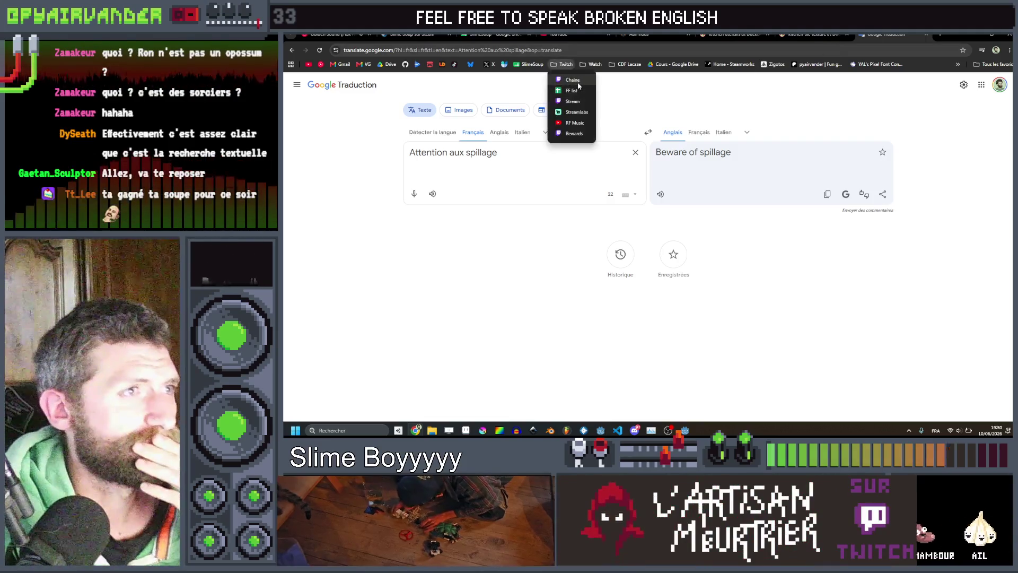
left_click(578, 81)
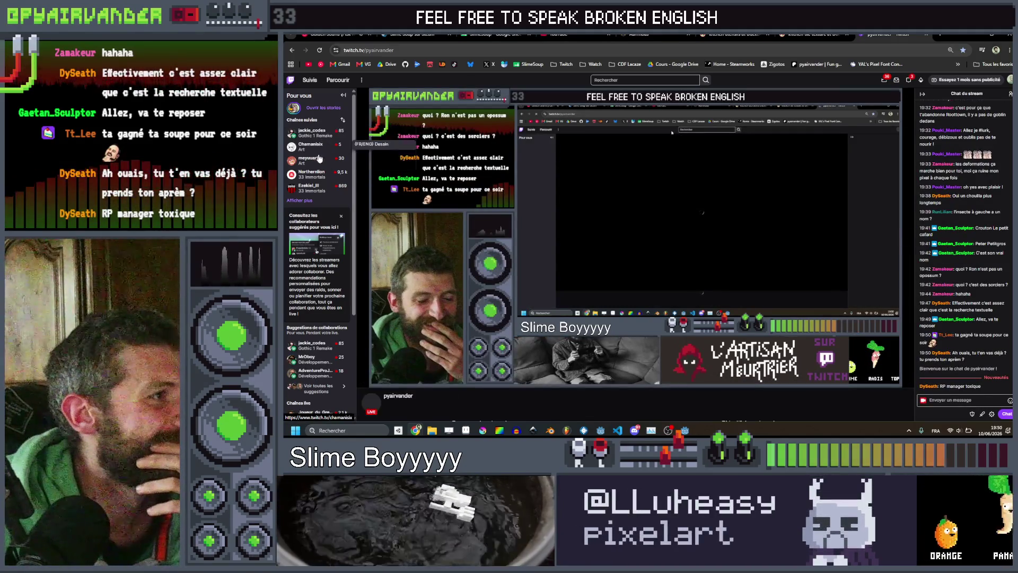
Step: Visit a followed channel, return, and open the Software and Game Development category
left_click(306, 200)
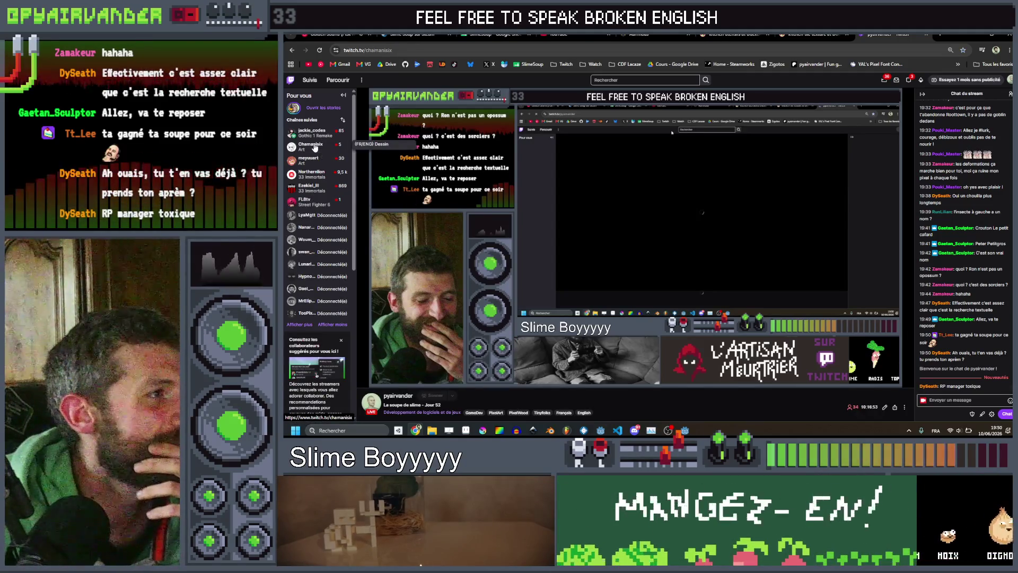
left_click(313, 144)
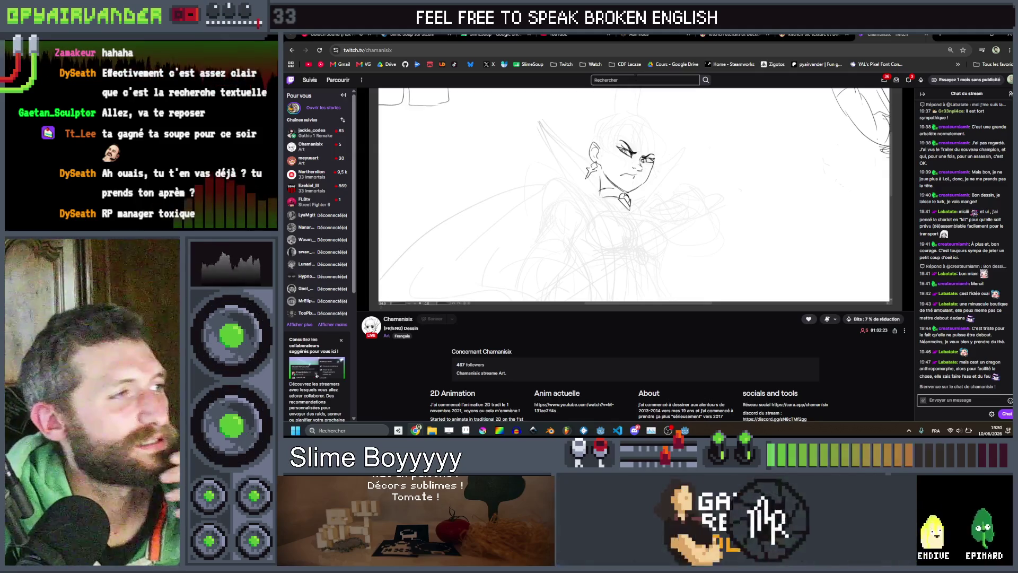
left_click(291, 49)
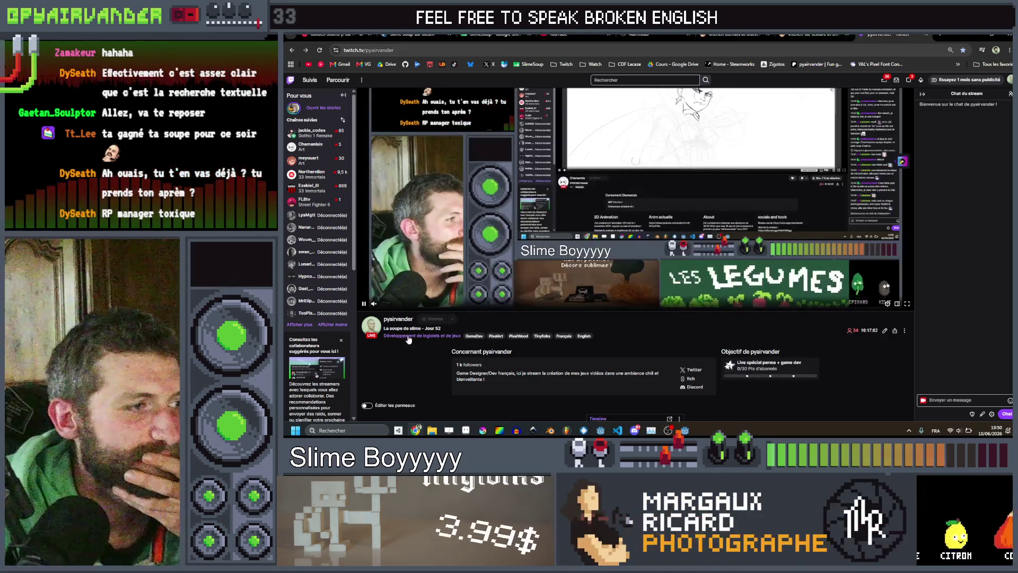
left_click(407, 336)
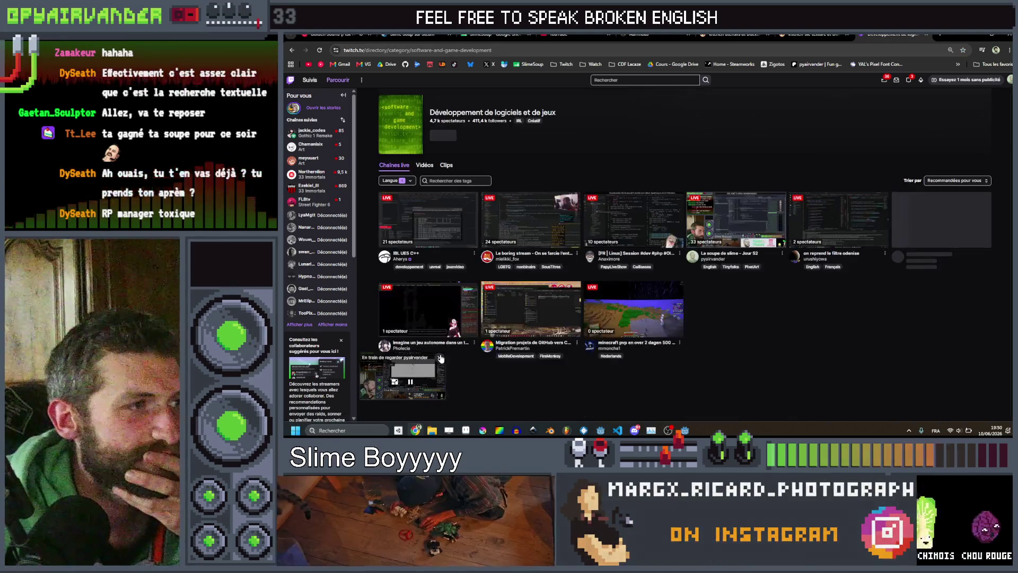
left_click(440, 359)
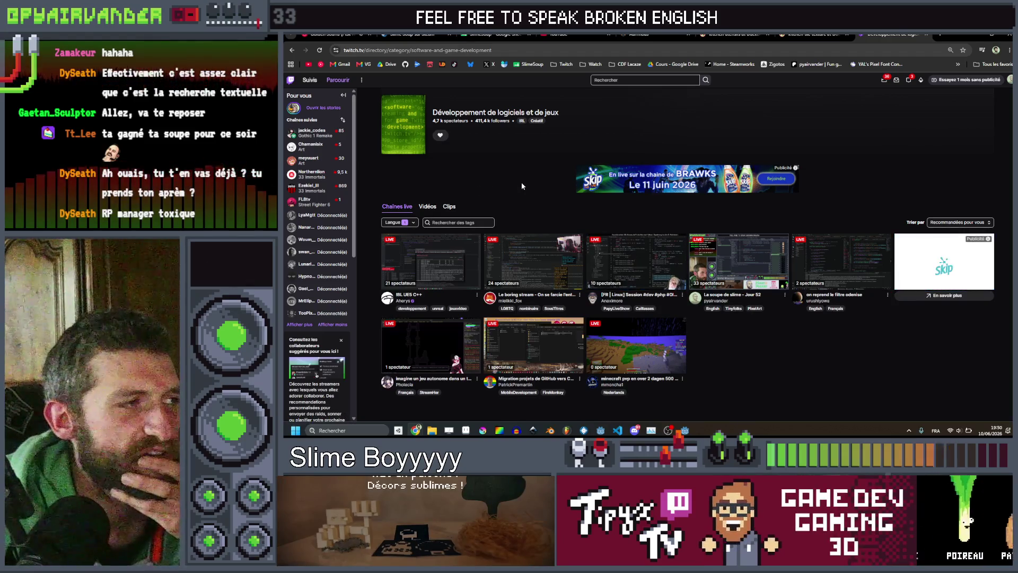
Step: Search Twitch channels for 'art'
left_click(645, 80)
type("art")
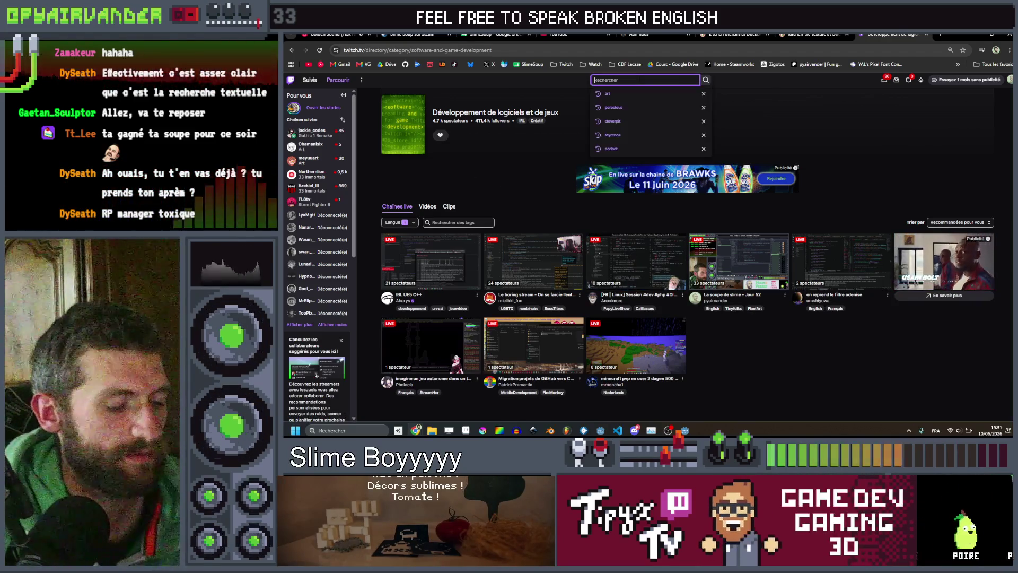
left_click(636, 99)
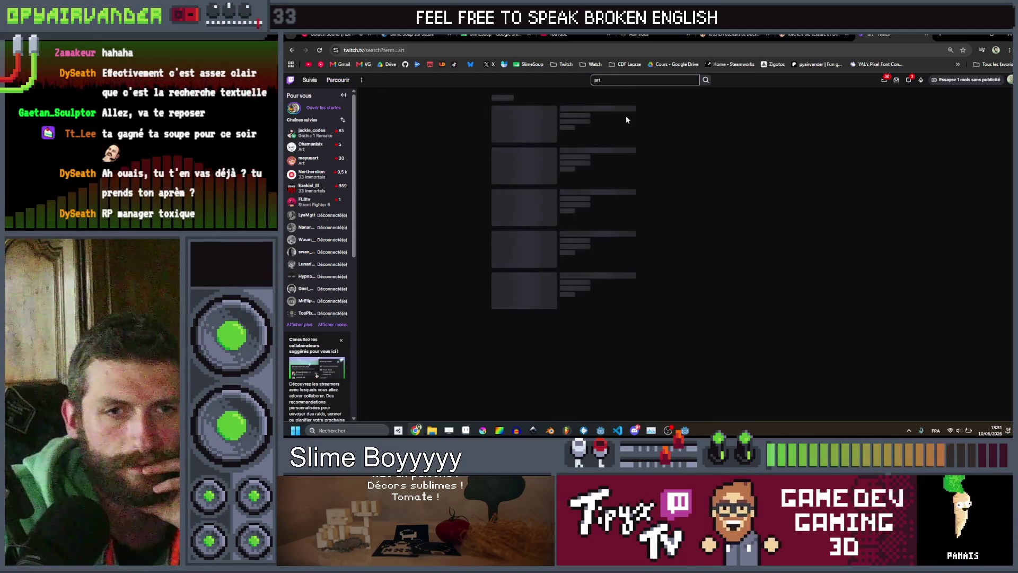